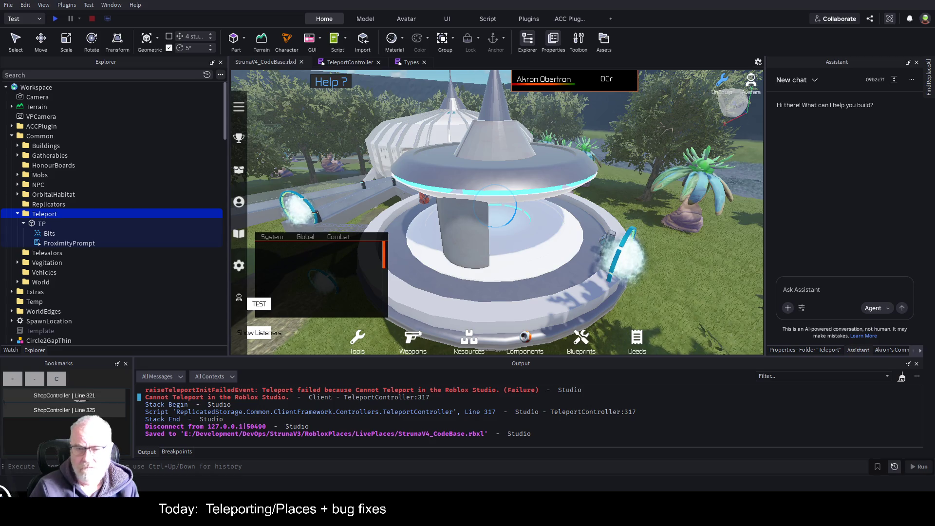
Turn the view away from the teleport pad after the 'Cannot Teleport in the Roblox Studio' error.
key(d)
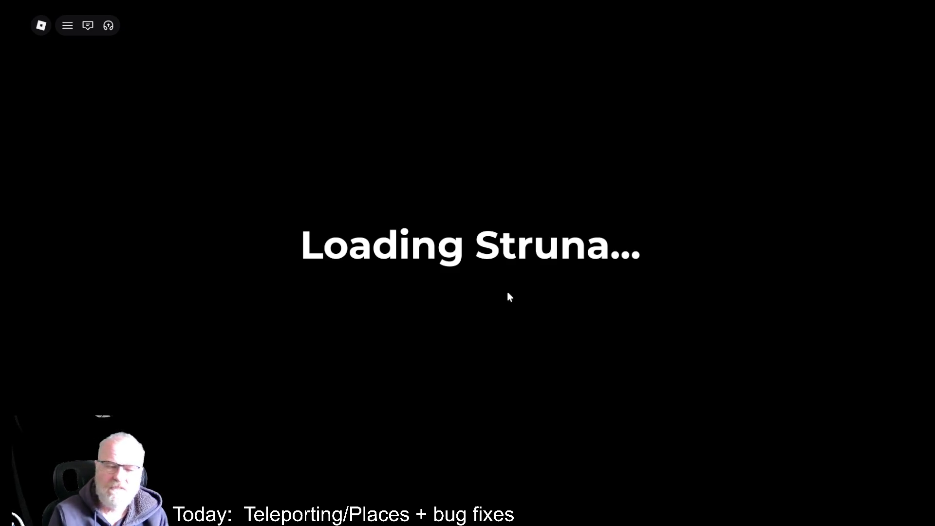
Check the Server and Client logs in the Developer Console during loading, then reopen it after loading.
key(F9)
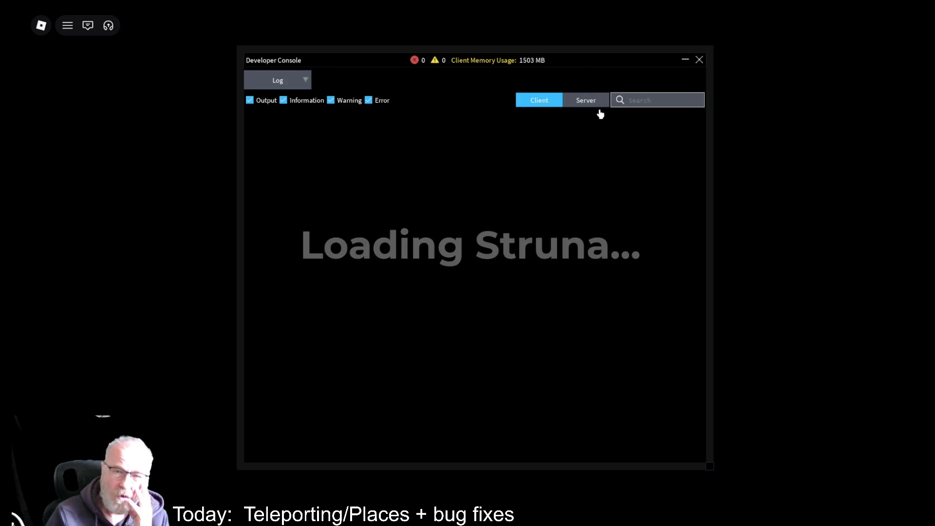
click(579, 105)
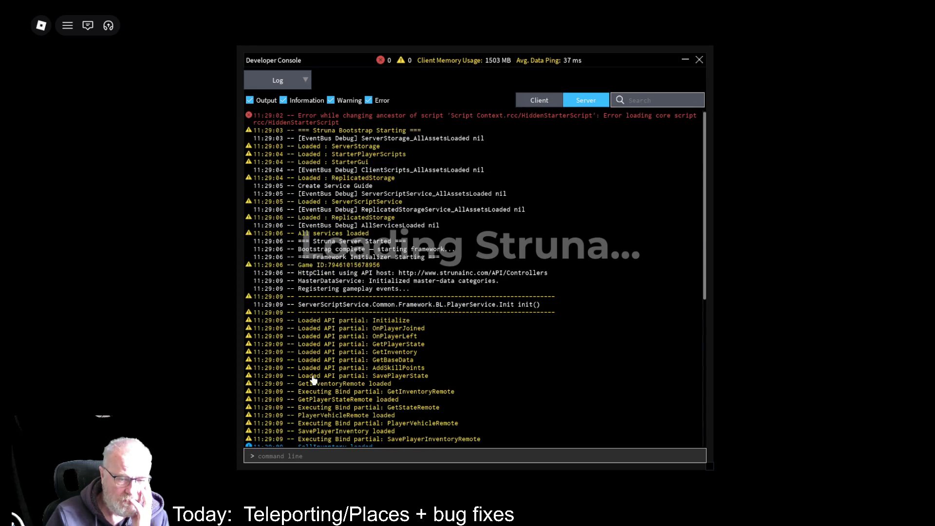
scroll(442, 322, down, 10)
click(532, 107)
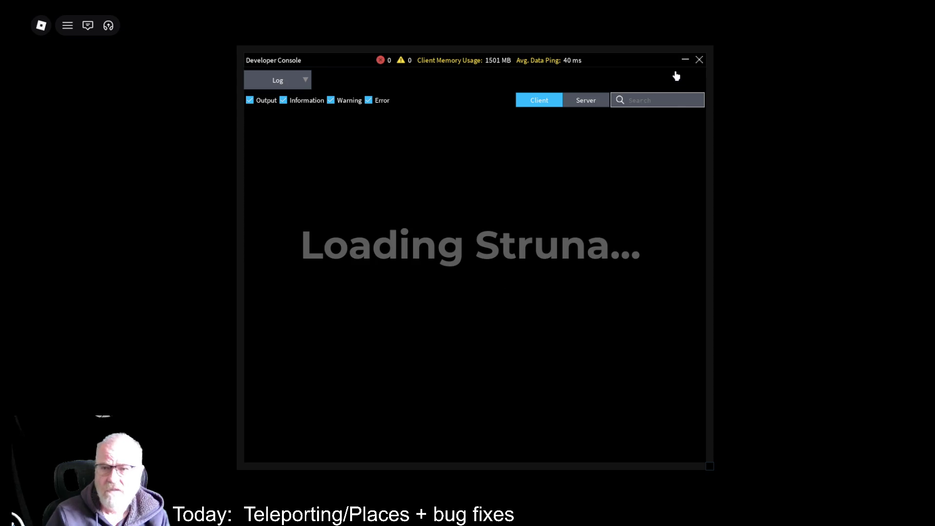
click(700, 60)
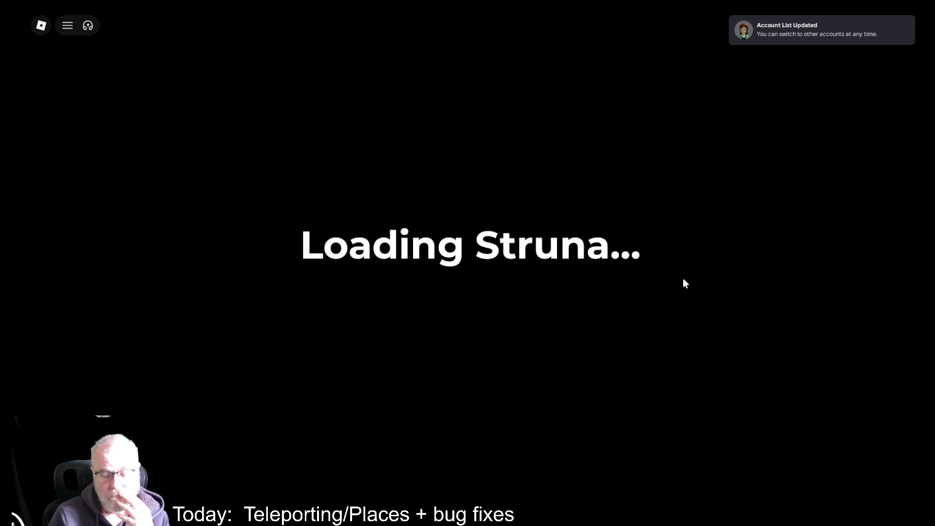
key(F9)
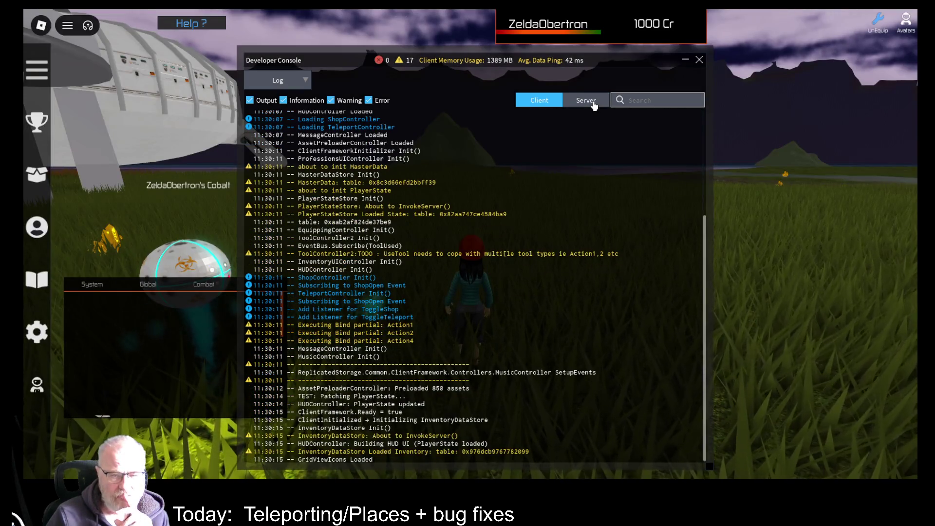
Close the console, walk onto the teleport pad and list destinations like Xaley, Quibas, Space Station II.
click(594, 104)
click(699, 60)
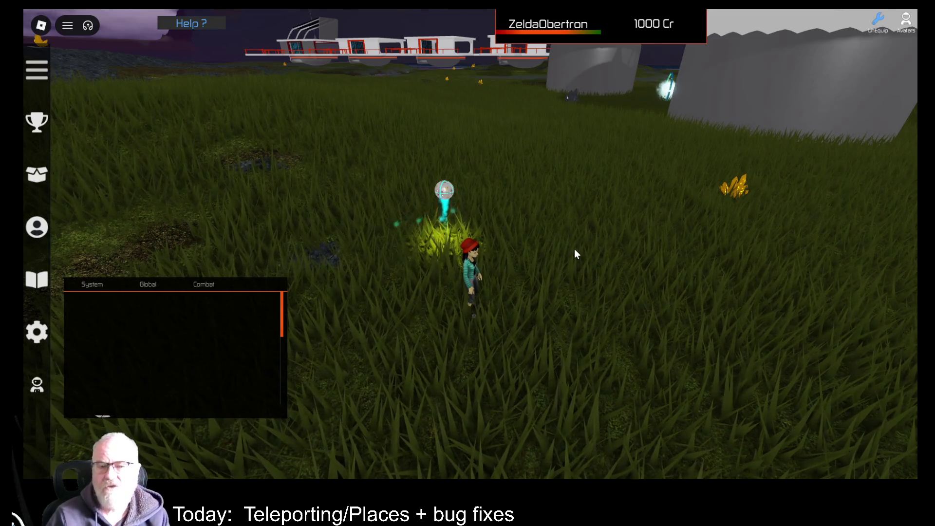
scroll(556, 271, down, 2)
key(Left)
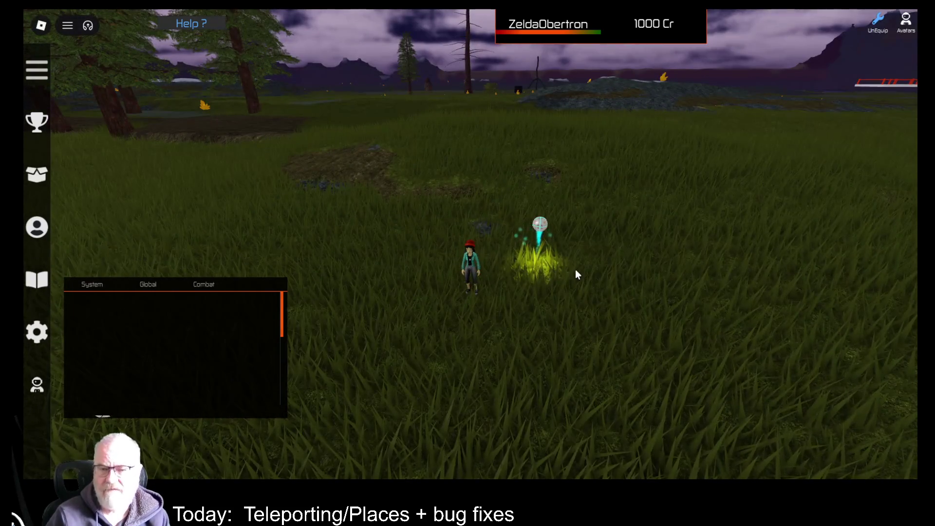
key(Right)
key(Right)
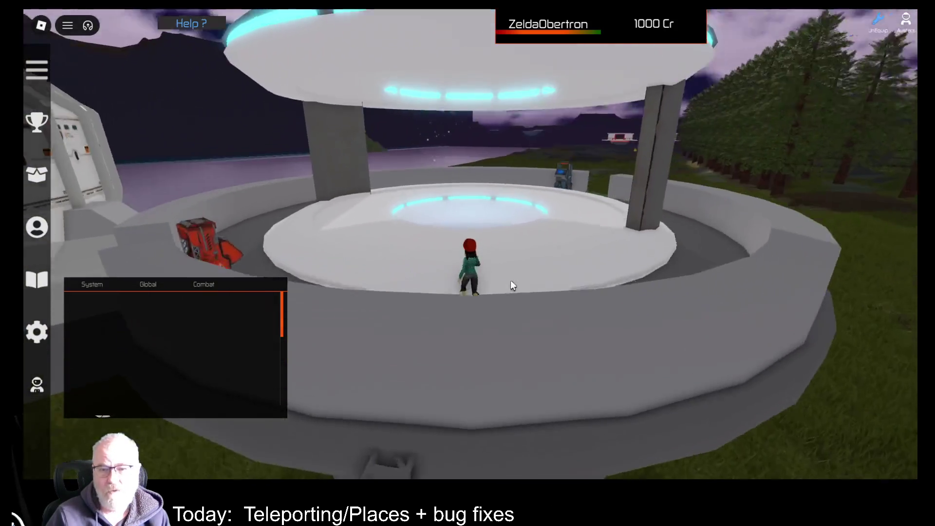
key(w)
key(e)
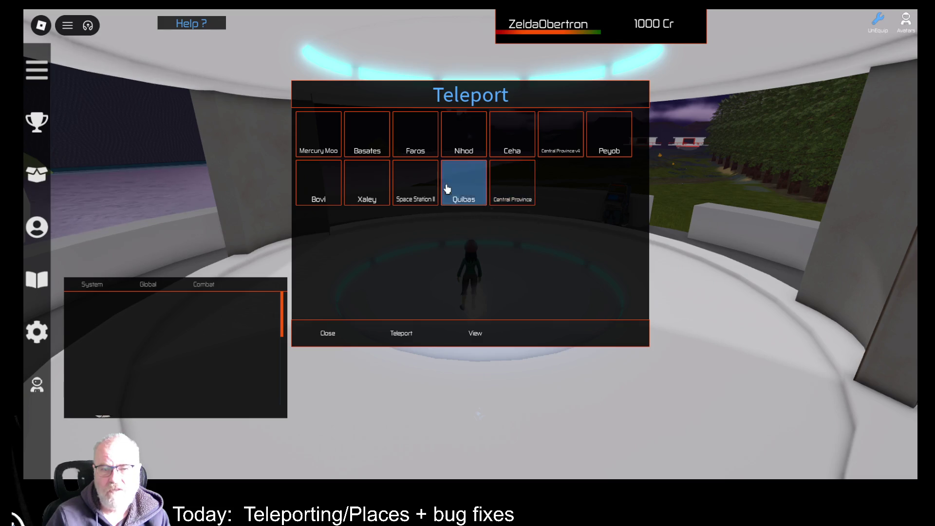
Select Faros in the Teleport menu and teleport there.
click(415, 138)
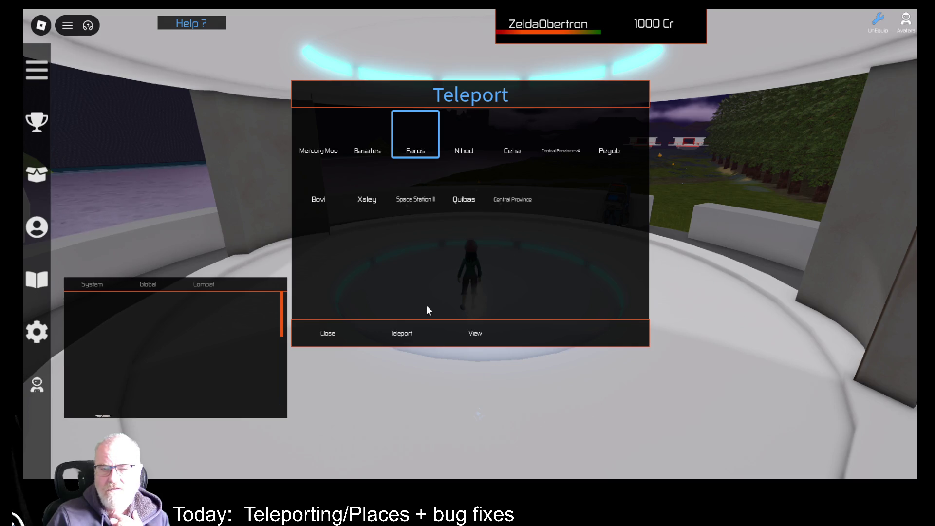
click(402, 336)
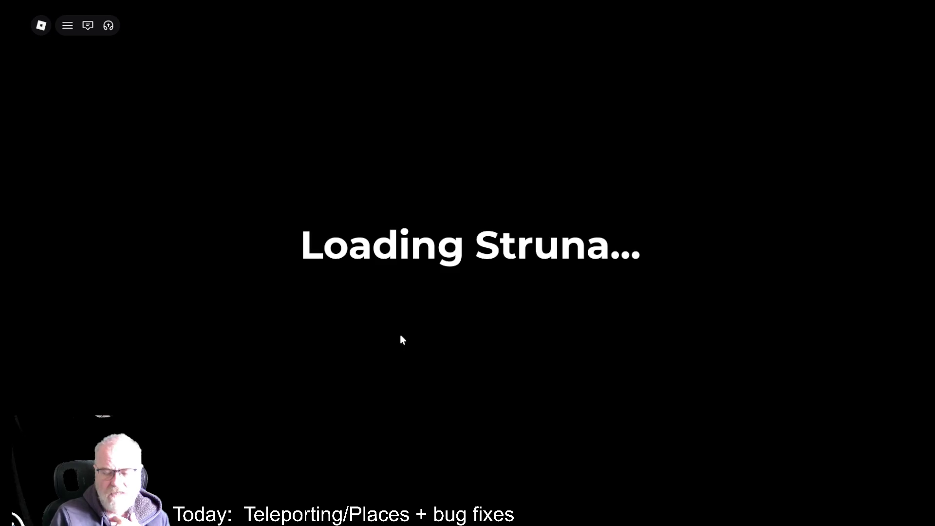
Read the server log during the Faros load, then return the console to the Client view.
key(F9)
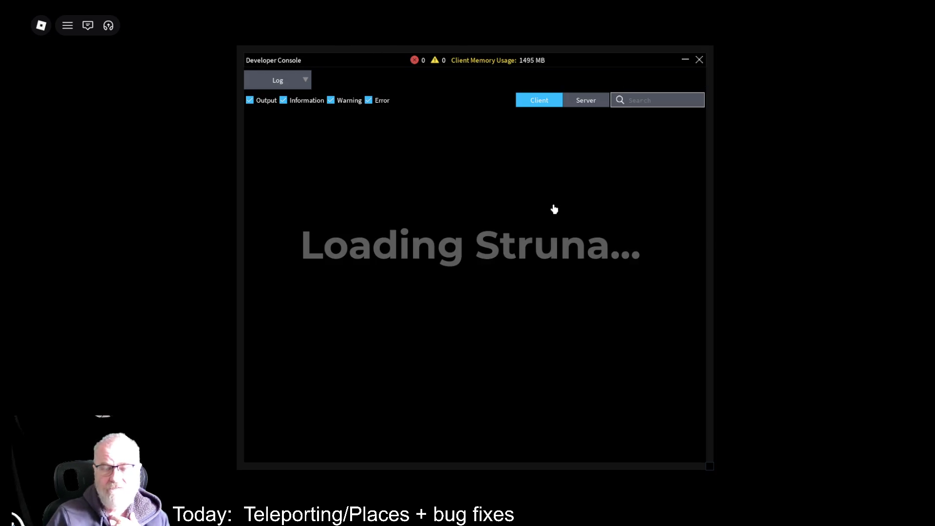
click(595, 101)
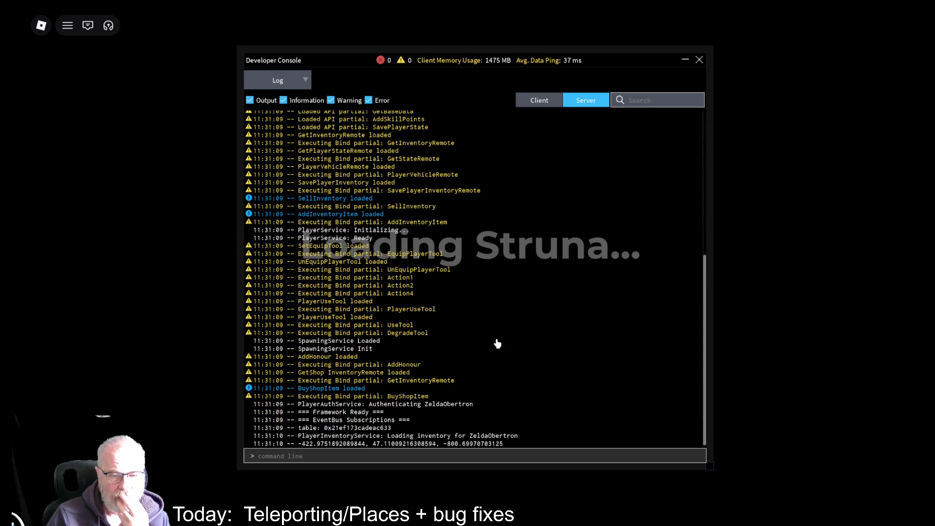
click(541, 100)
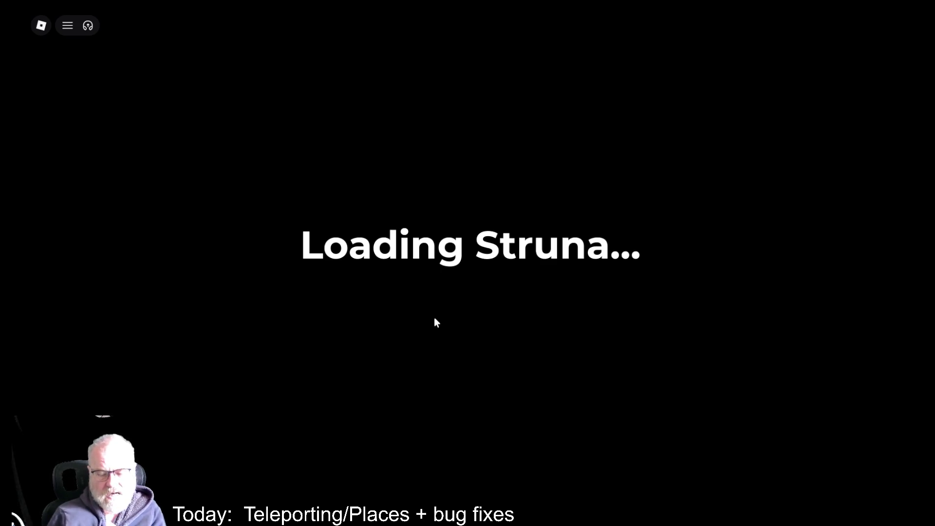
Glance at the Developer Console, then run onto the teleport pad to list Peyob and Central Province v4.
key(F9)
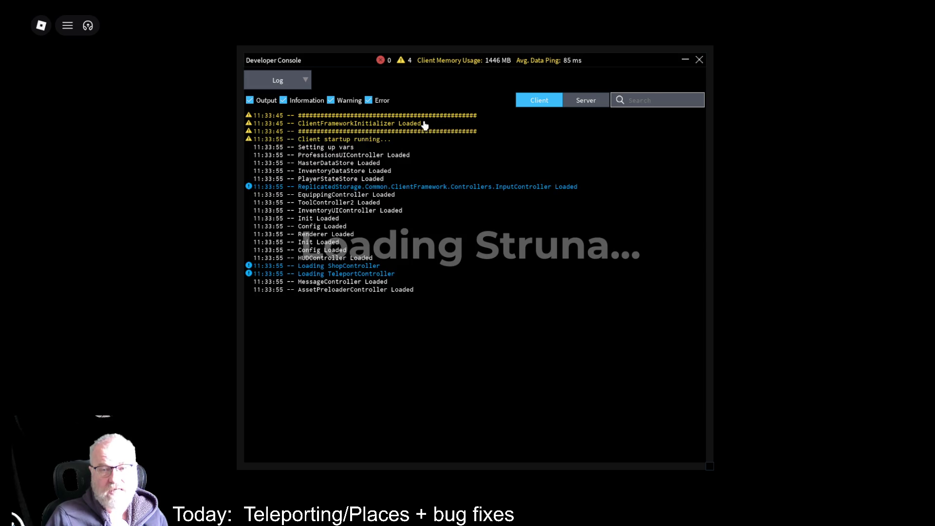
click(699, 60)
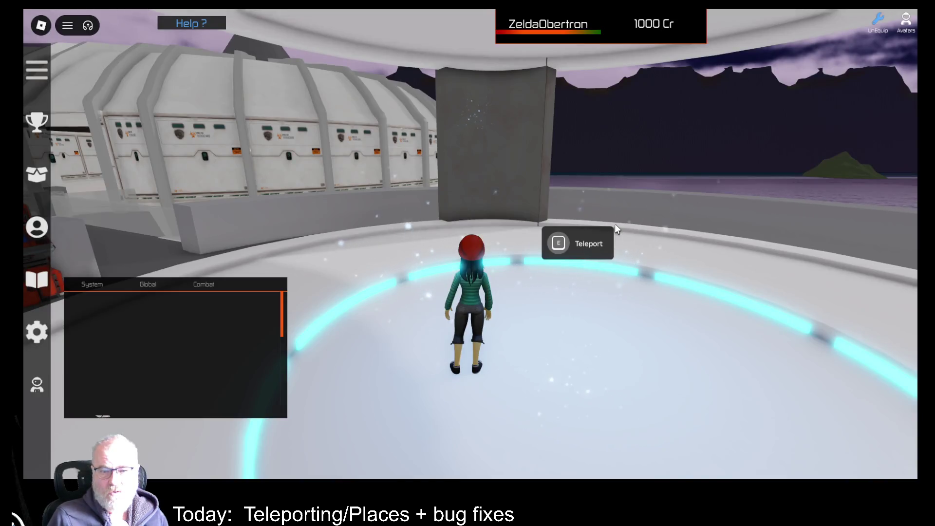
key(d)
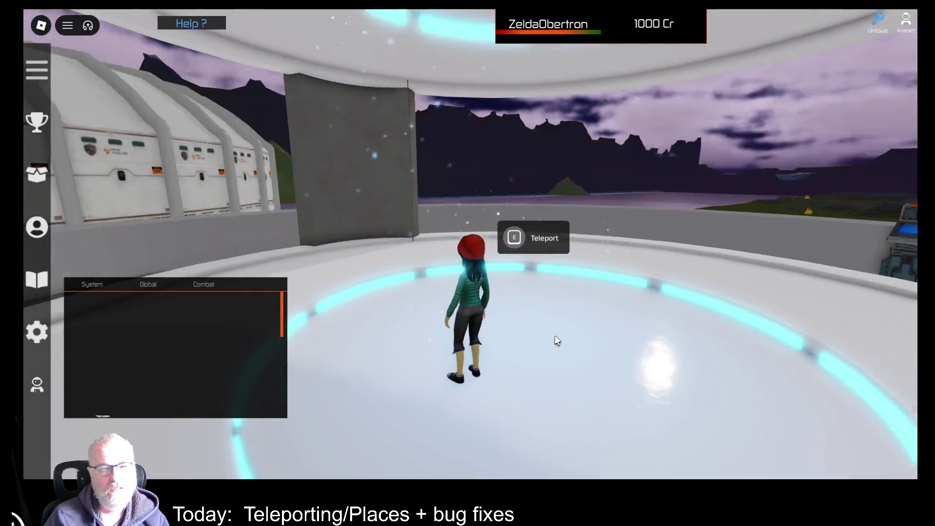
key(d)
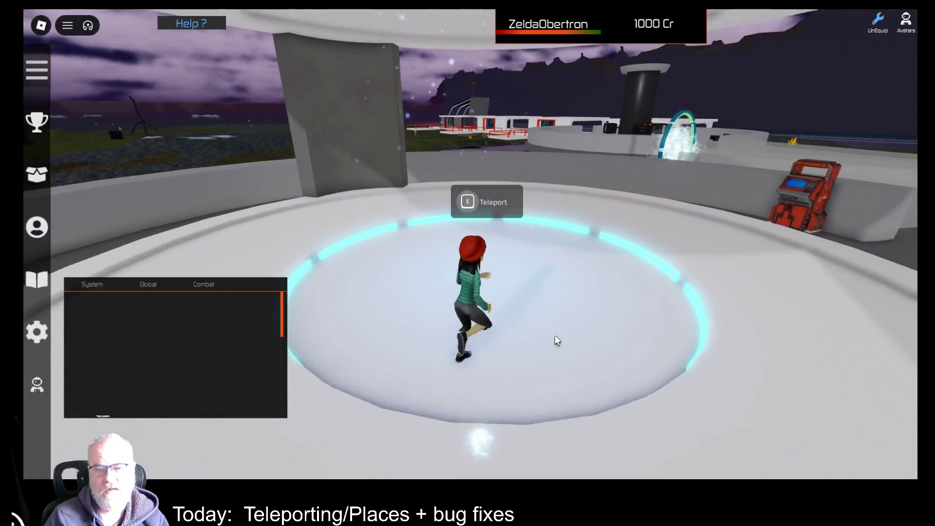
key(e)
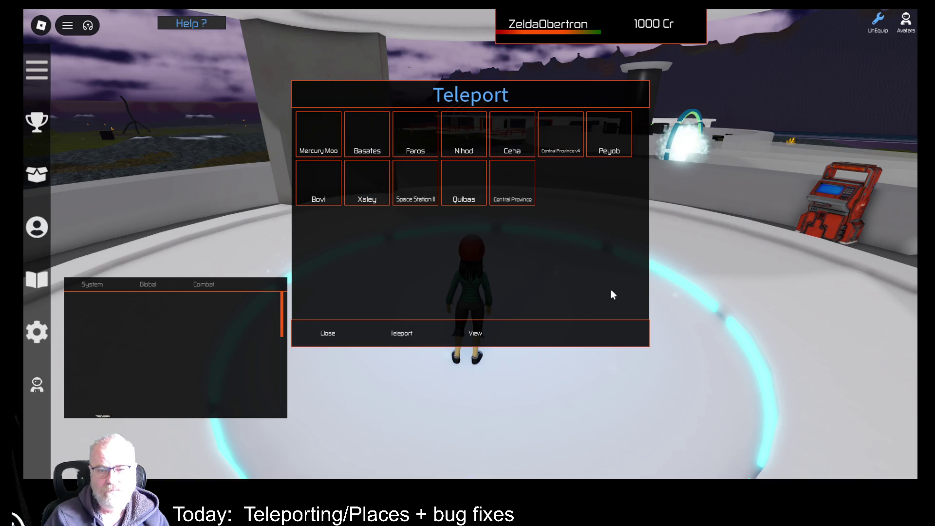
Choose Central Province as the destination, then close Roblox from the game menu.
click(513, 192)
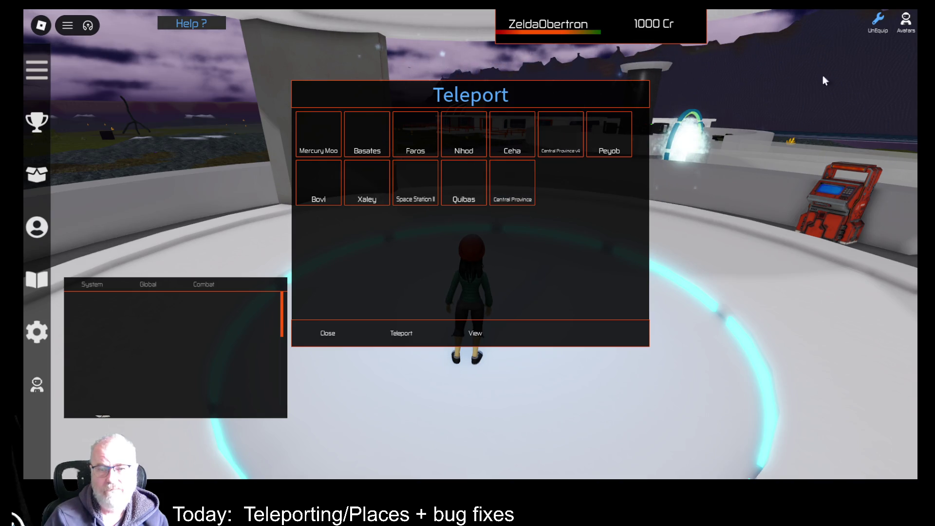
click(913, 10)
click(428, 314)
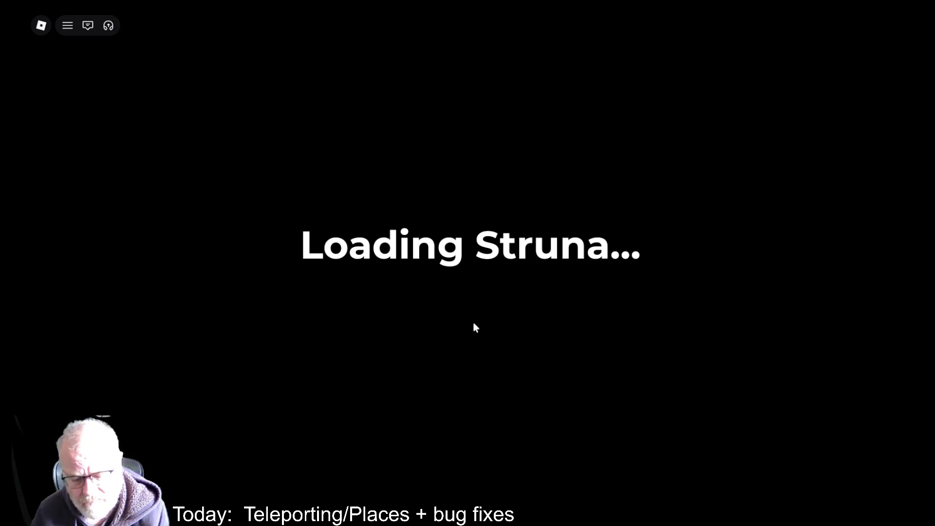
Review the Struna server and client startup logs in the Developer Console, then close it.
key(F9)
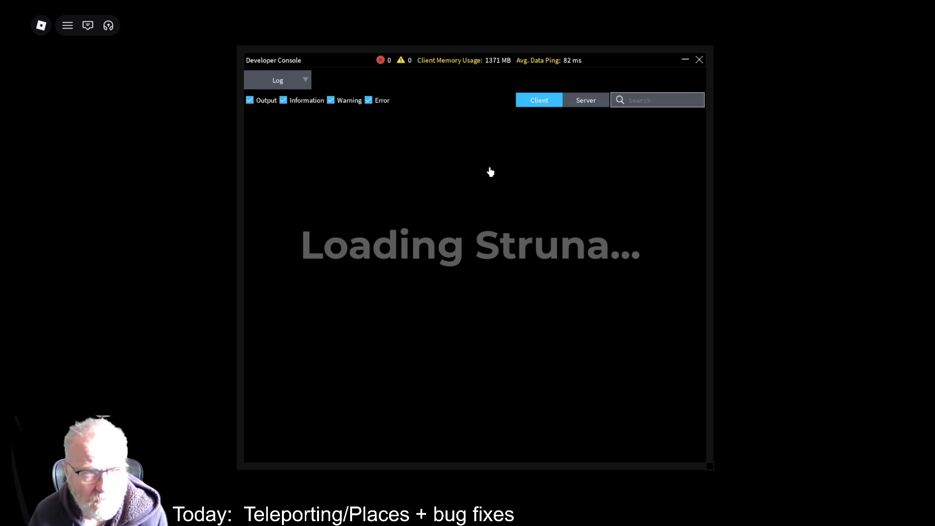
click(591, 102)
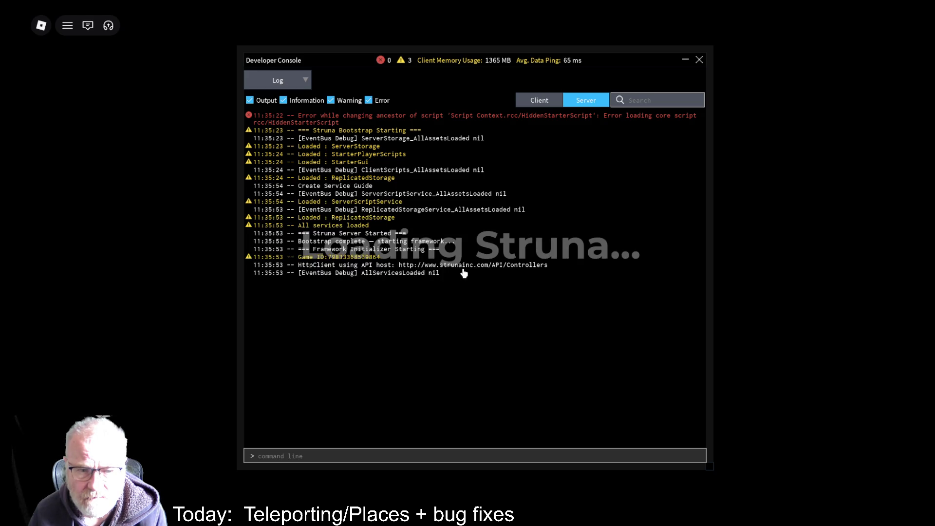
click(554, 100)
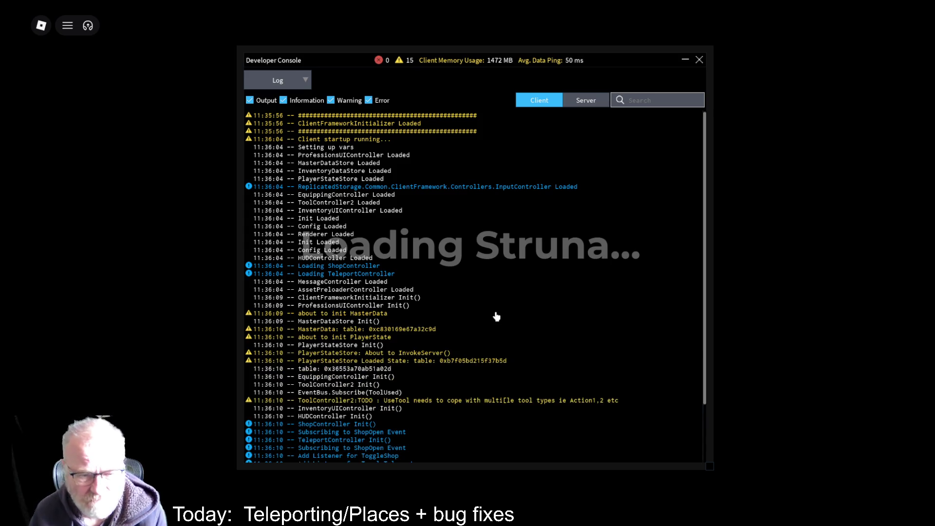
click(699, 61)
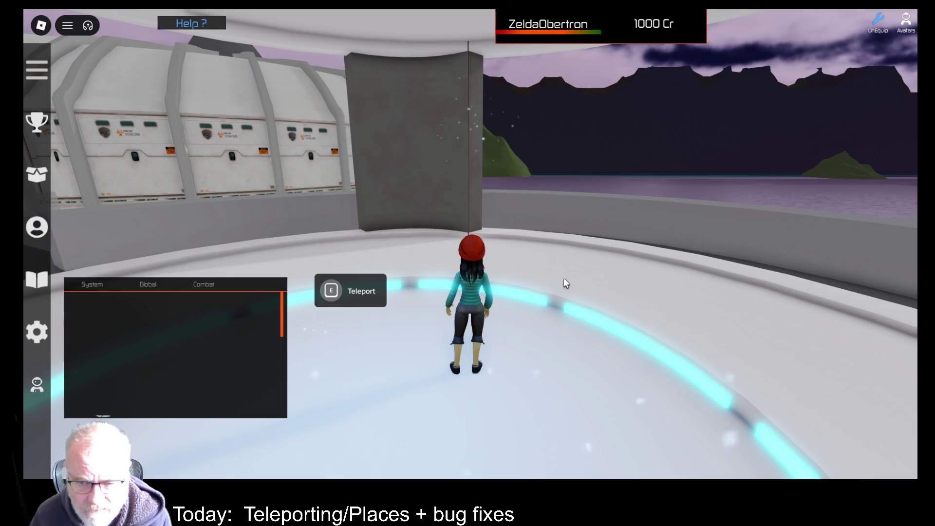
Open the pad's Faros / Central Province list, reopen it, and toggle the Central Province tile.
key(d)
key(s)
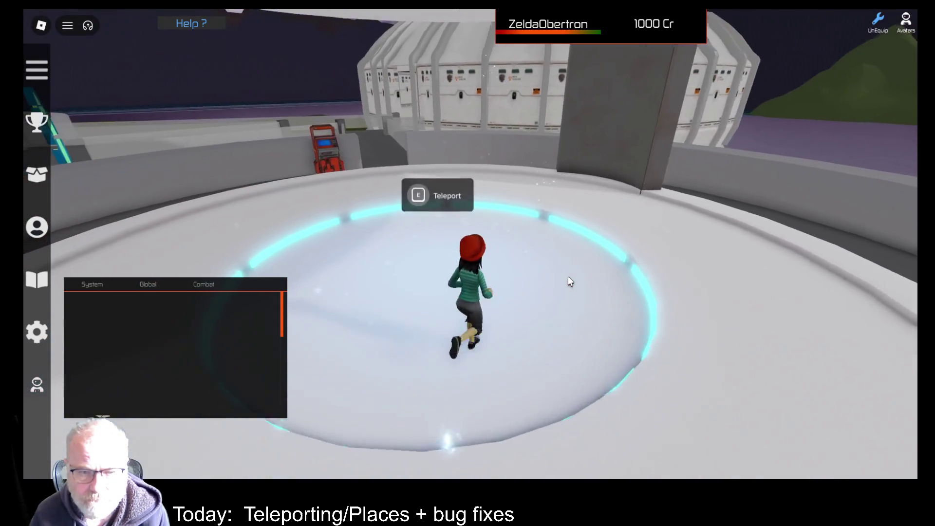
key(e)
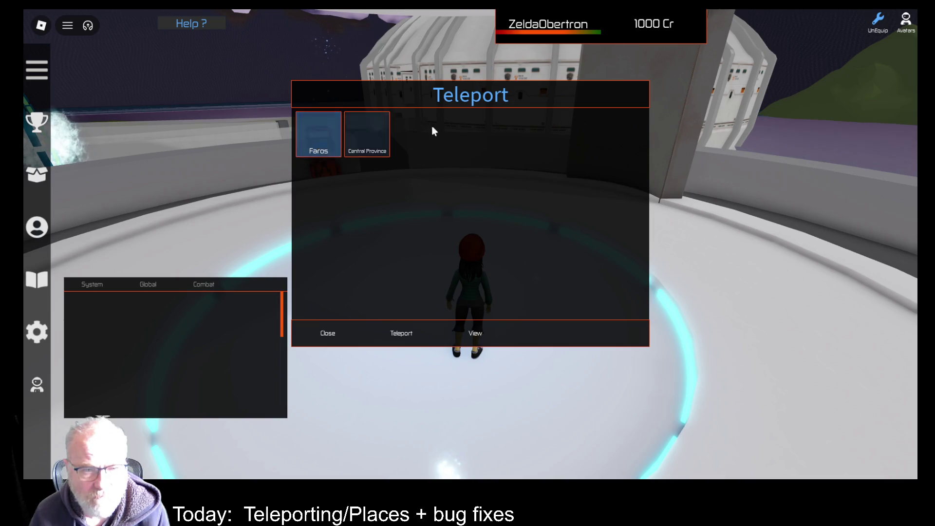
key(s)
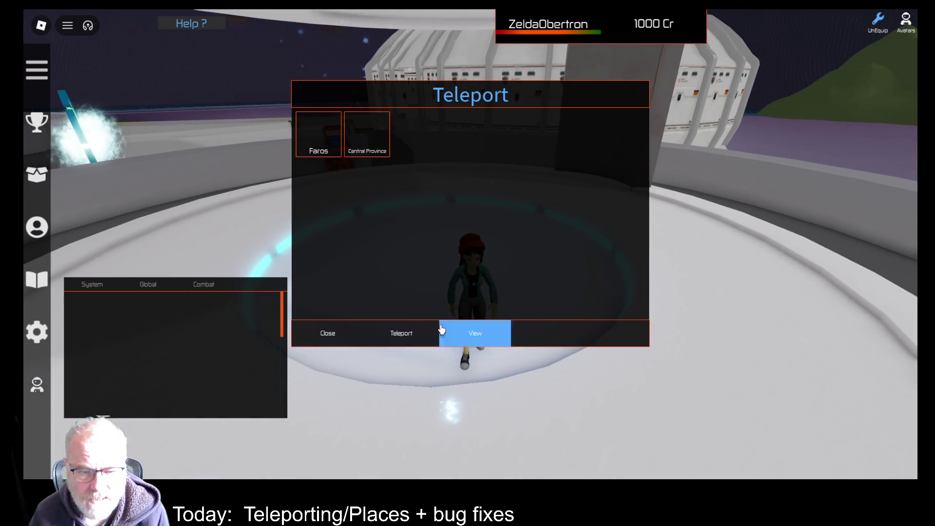
click(357, 343)
key(w)
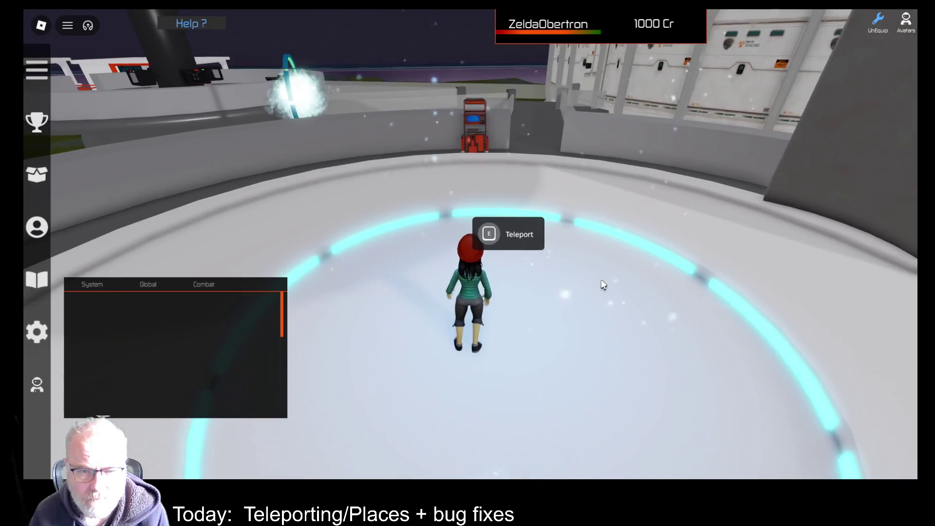
key(e)
click(369, 149)
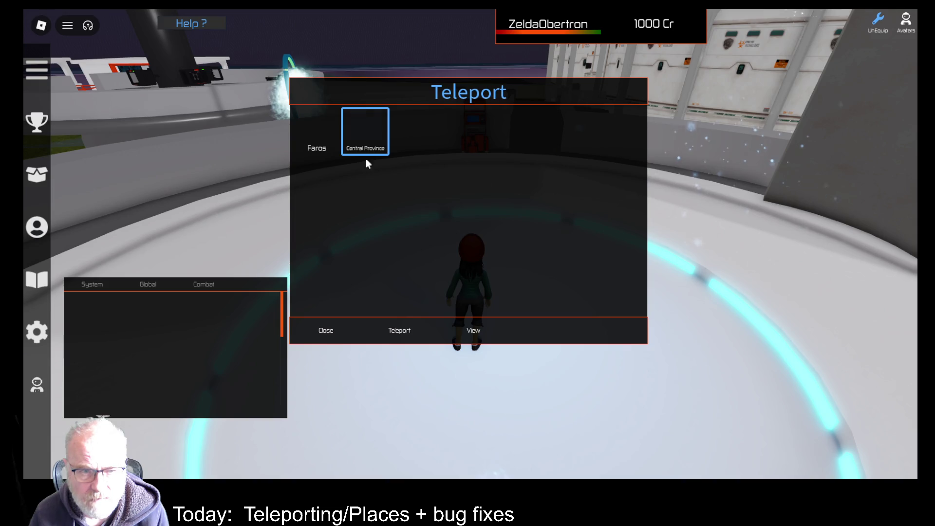
click(327, 142)
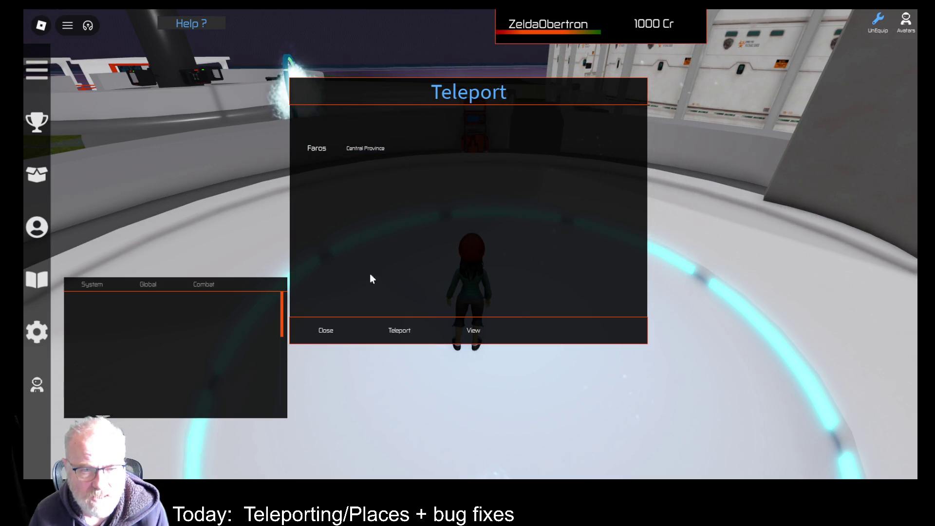
Teleport to the other place, arriving on a daytime pad surrounded by trees.
click(394, 335)
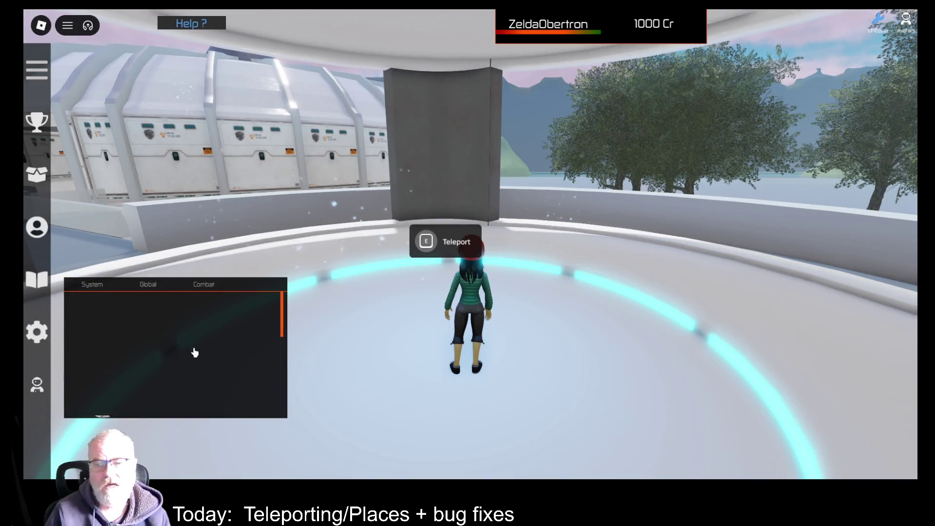
Walk the avatar off the teleport pad, past the orange machine along the curved wall, and into the grass.
key(d)
key(w)
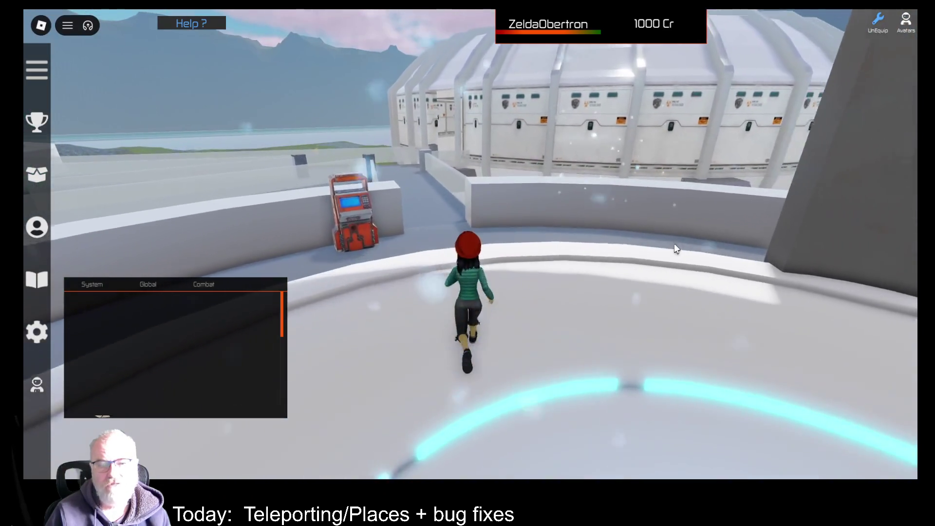
key(w)
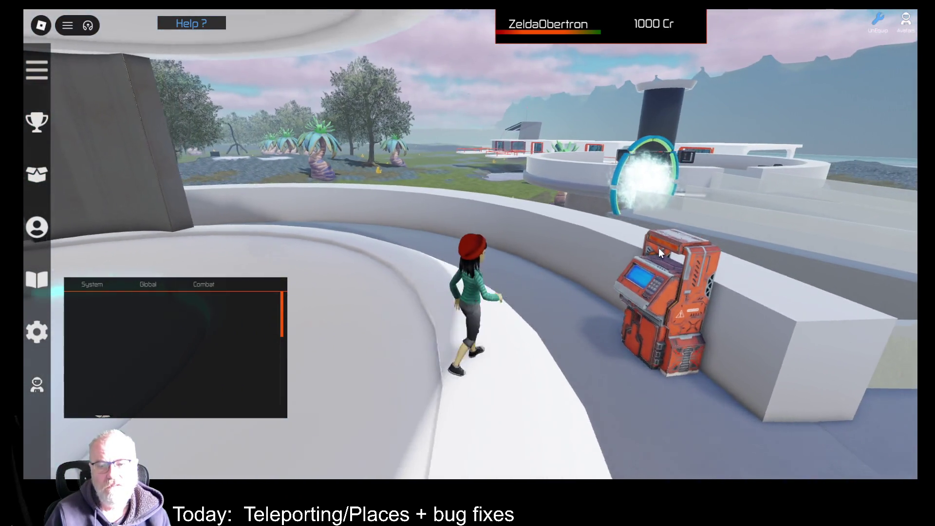
key(a)
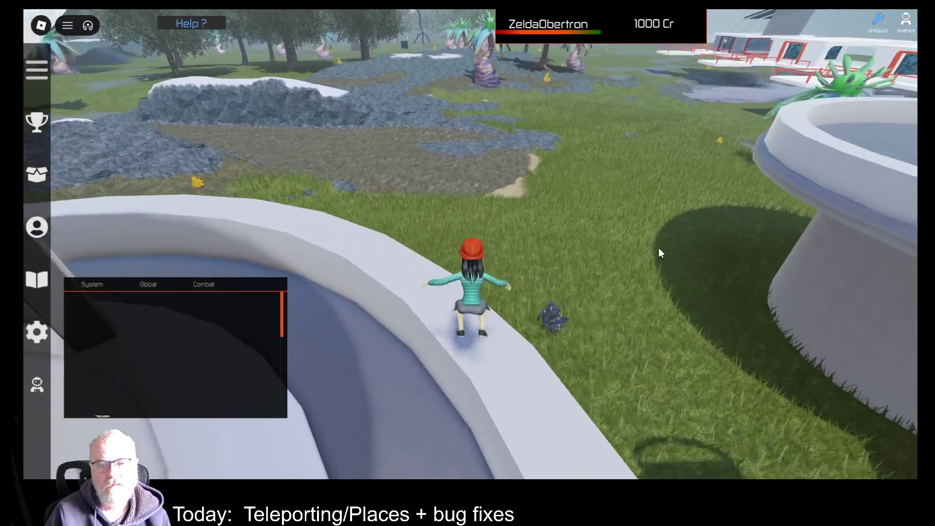
key(space)
key(w)
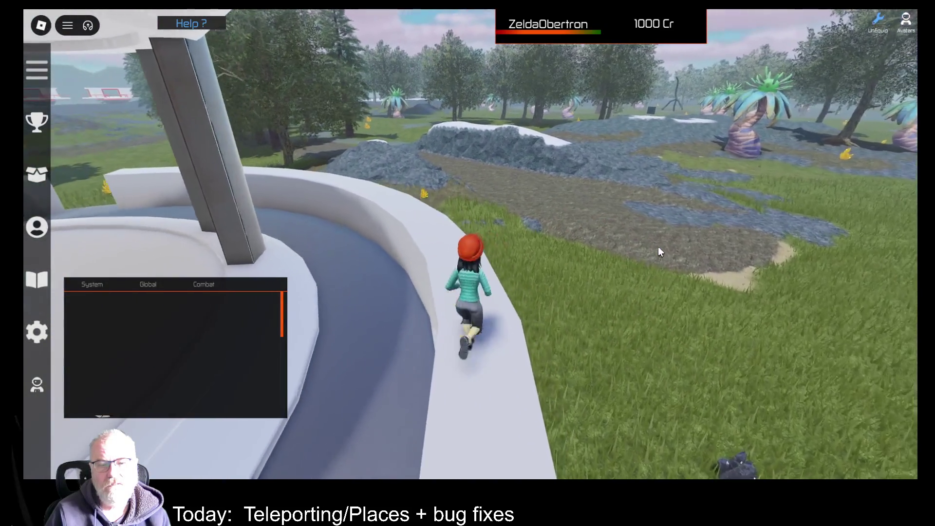
key(w)
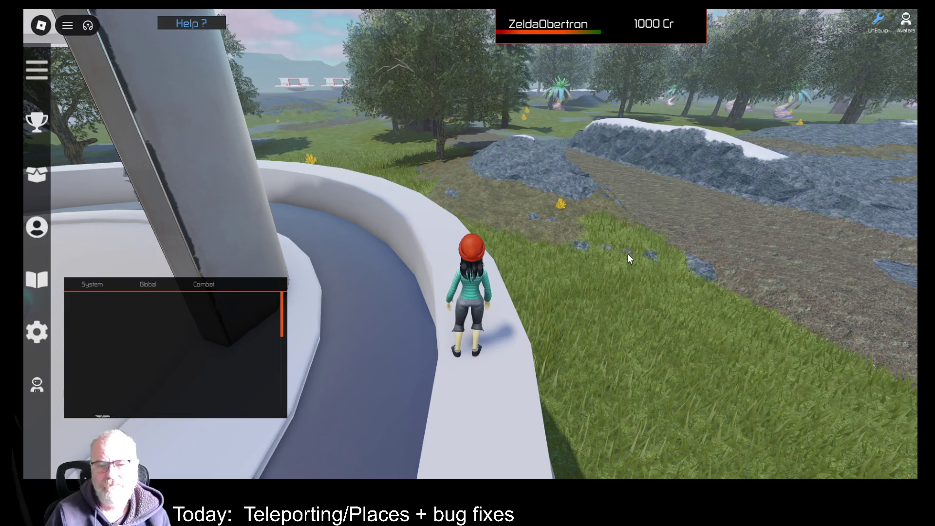
key(Left)
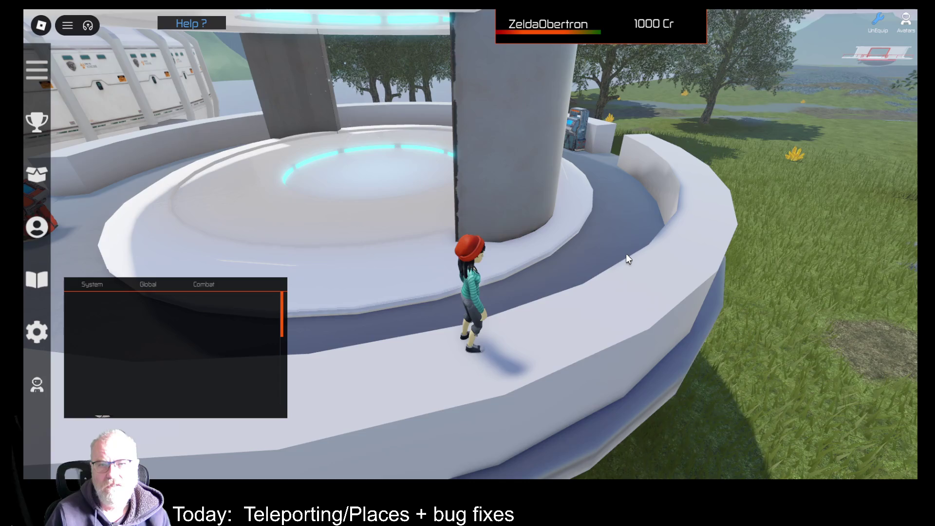
key(Left)
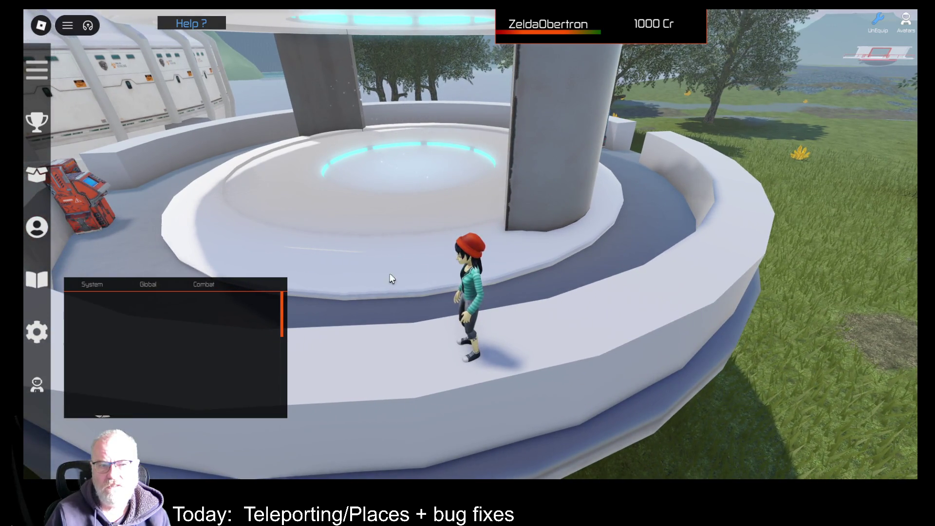
key(Right)
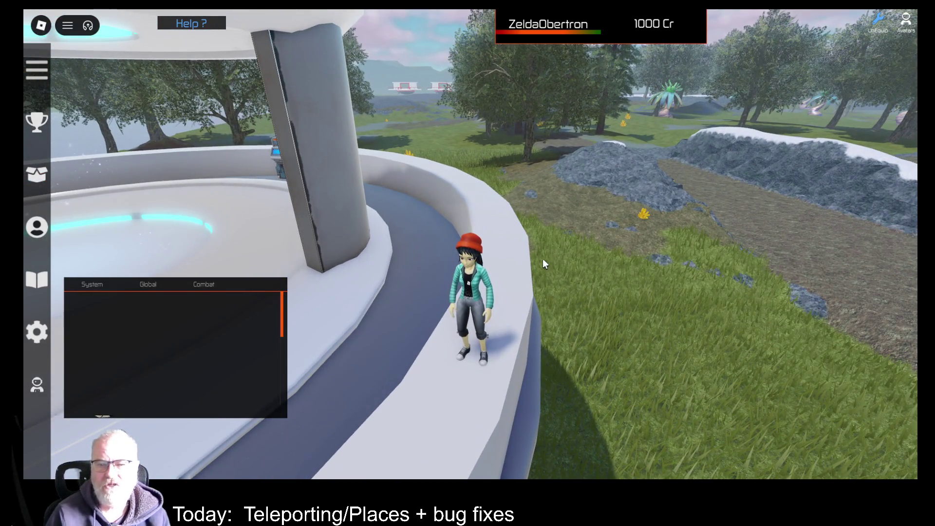
key(d)
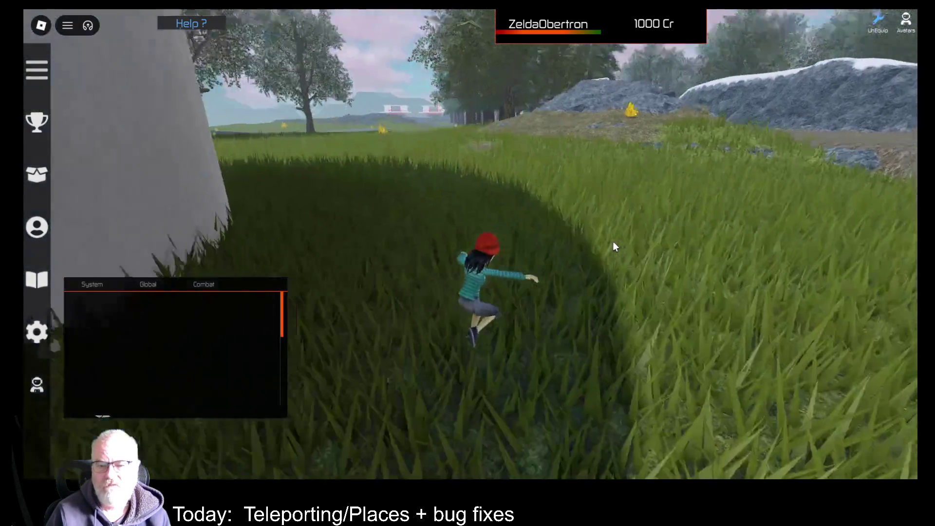
Equip the OOF001 tool from the Tools inventory and scan the field for resources.
key(i)
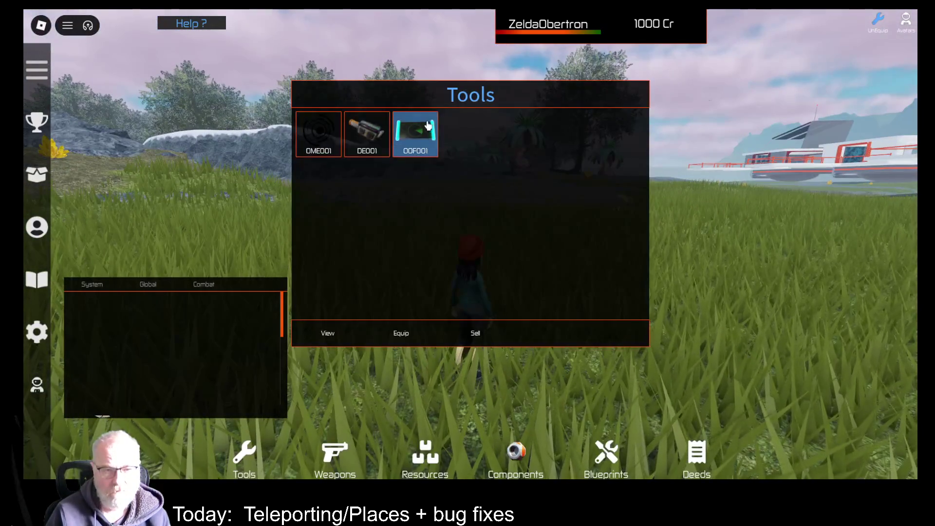
click(398, 334)
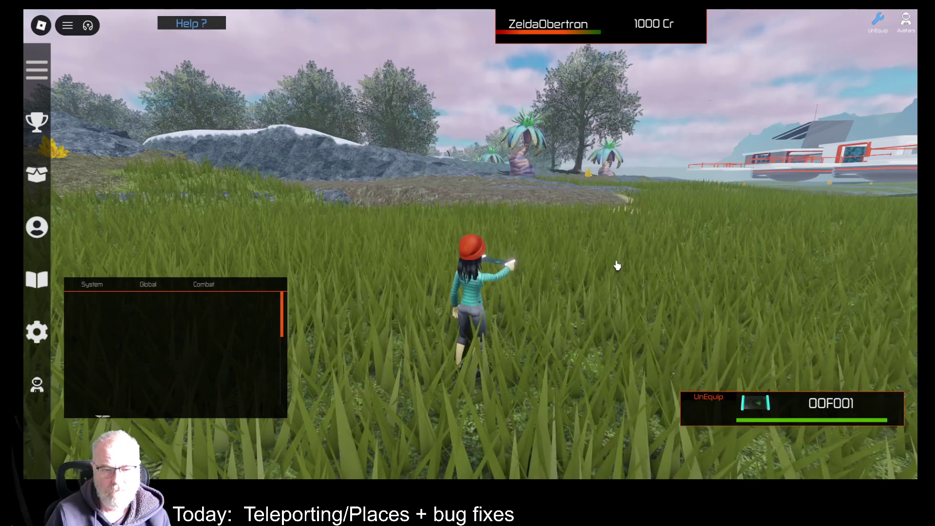
click(617, 265)
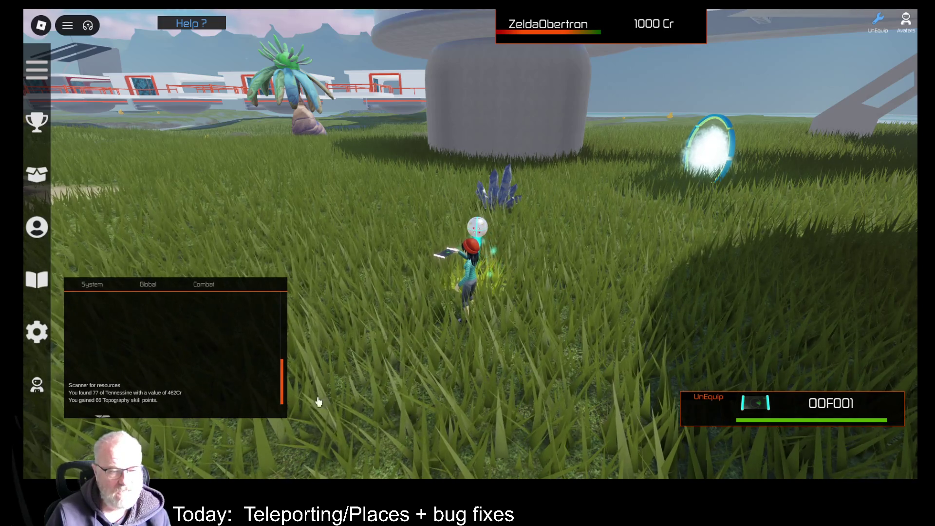
Select the 77 Tennessine deed in the Deeds inventory, then unequip OOF001.
key(i)
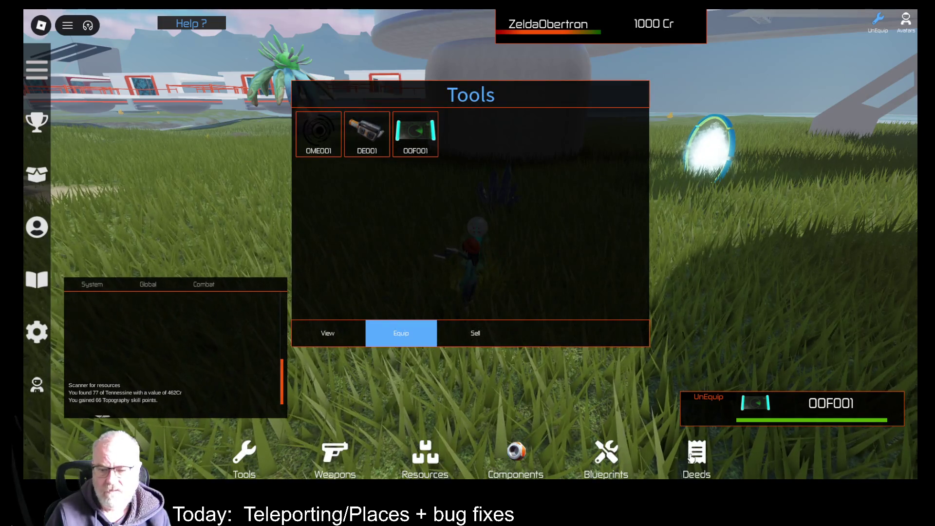
click(694, 456)
click(319, 132)
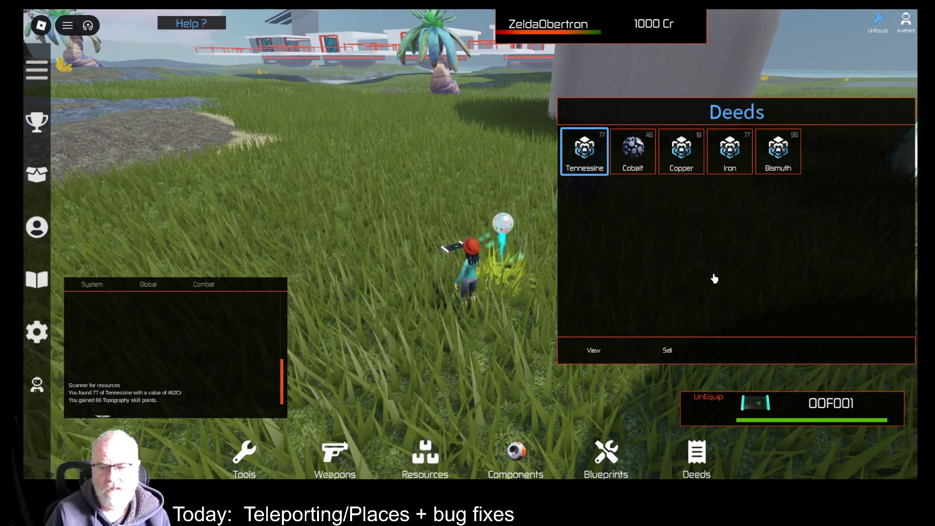
click(507, 230)
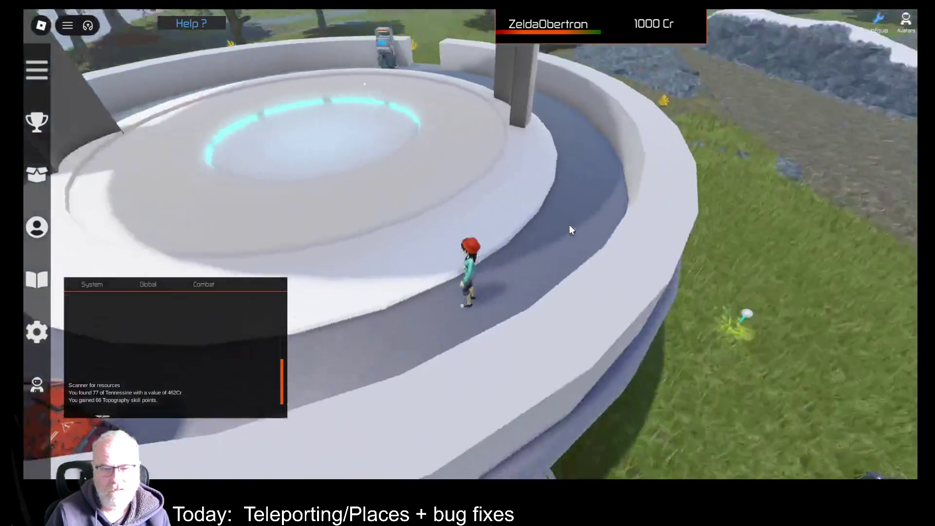
Step onto the pad and teleport to Central Province from the destination list.
key(w)
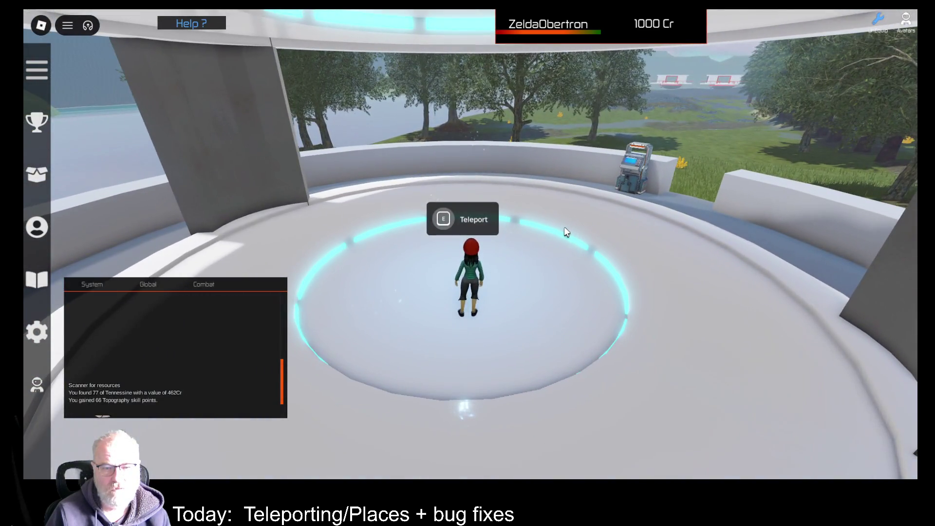
key(e)
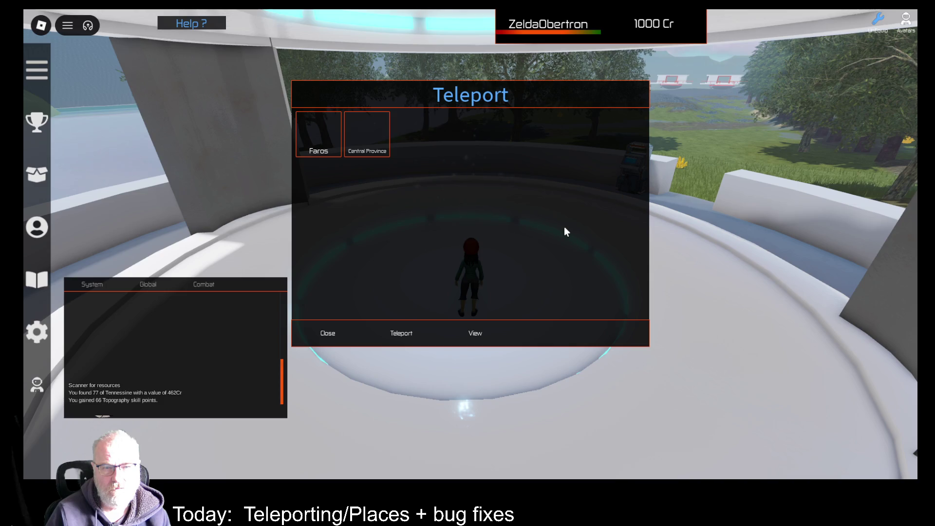
click(378, 138)
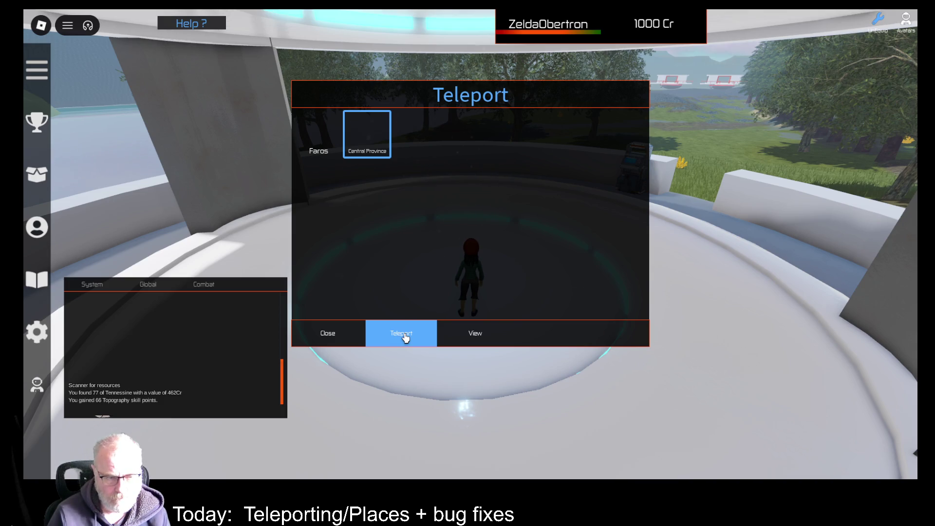
click(405, 336)
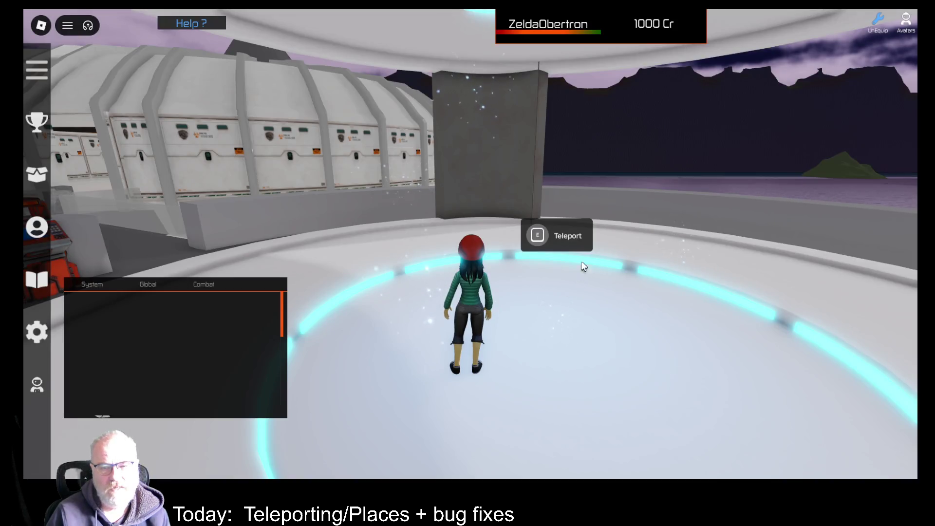
Run across the dusk arrival platform into the field and pick OOF001 in the Tools inventory.
key(d)
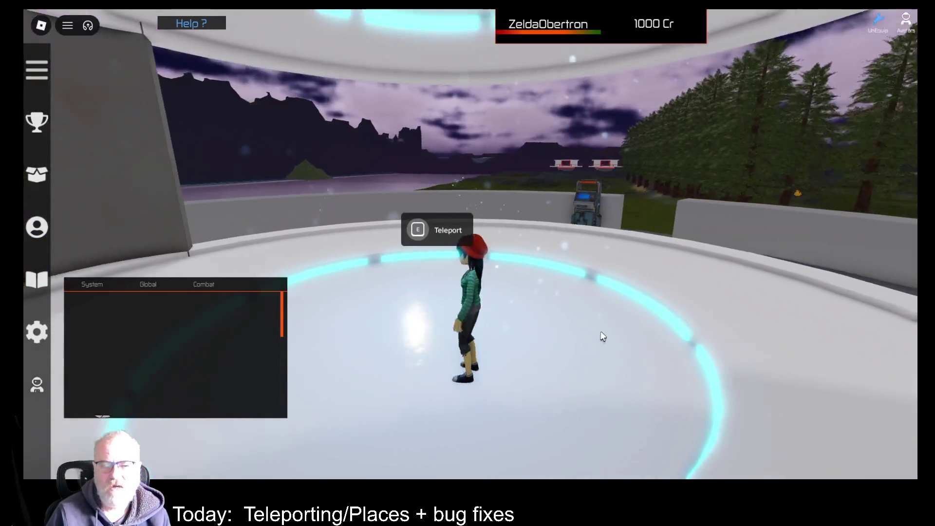
key(w)
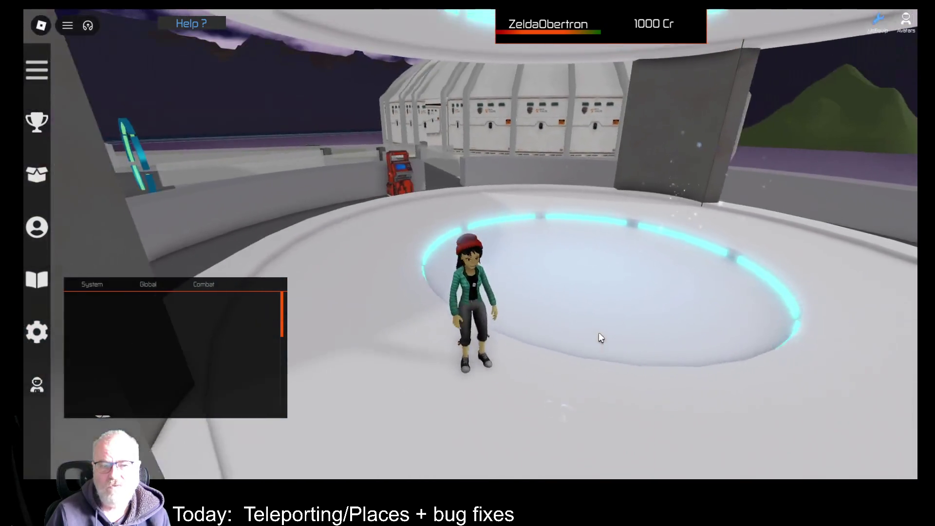
key(a)
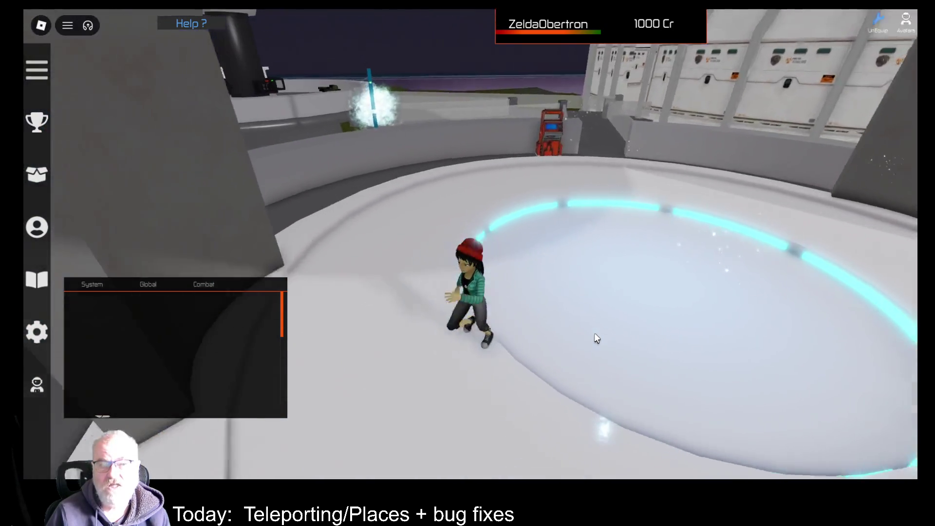
key(w)
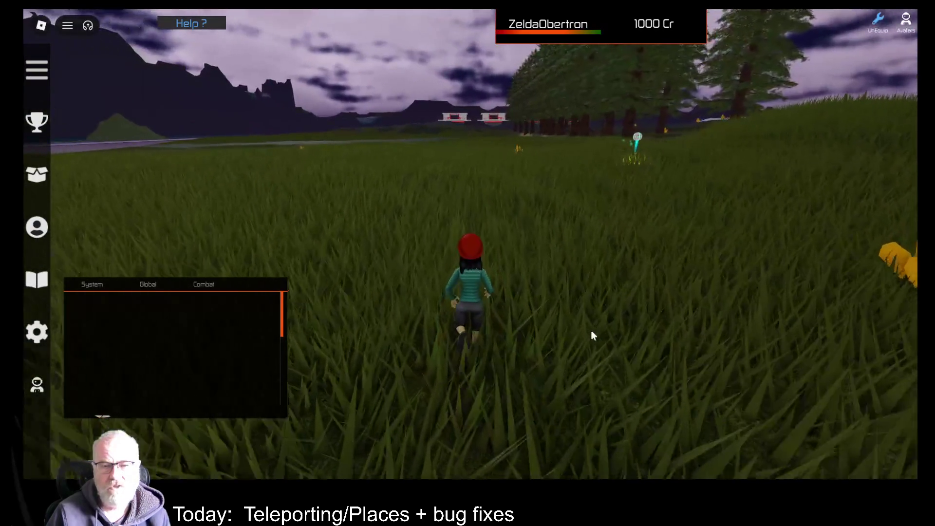
key(i)
click(418, 134)
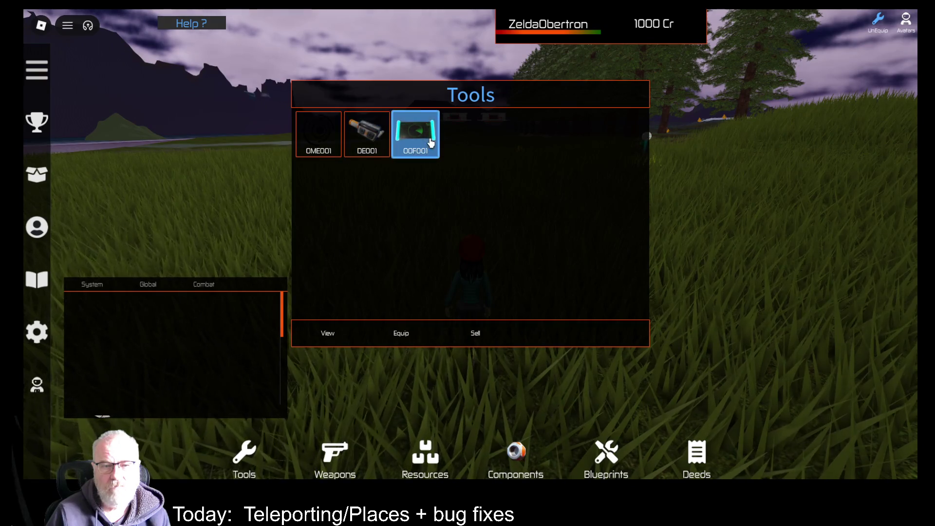
Equip OOF001, then show the Deeds list (Tennessine, Copper, Iron, Cobalt, Bismuth) on the right side.
click(409, 333)
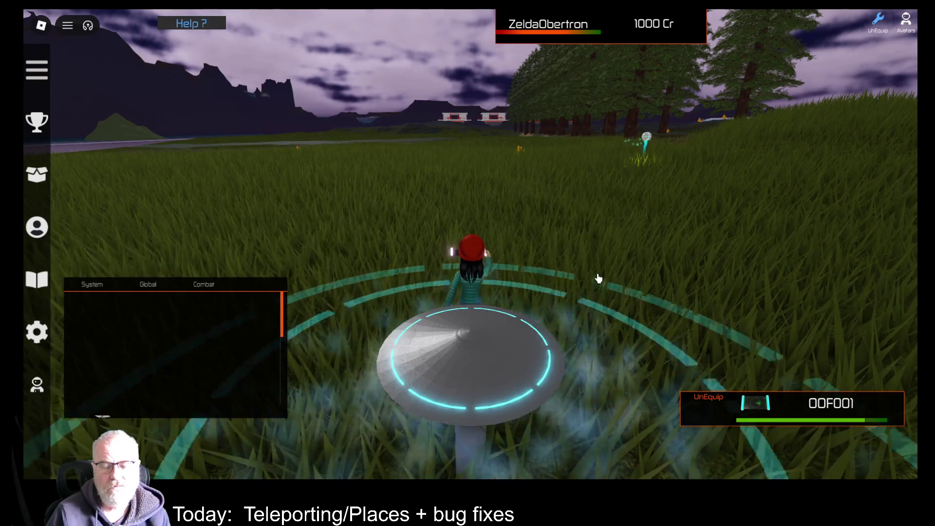
key(Right)
key(i)
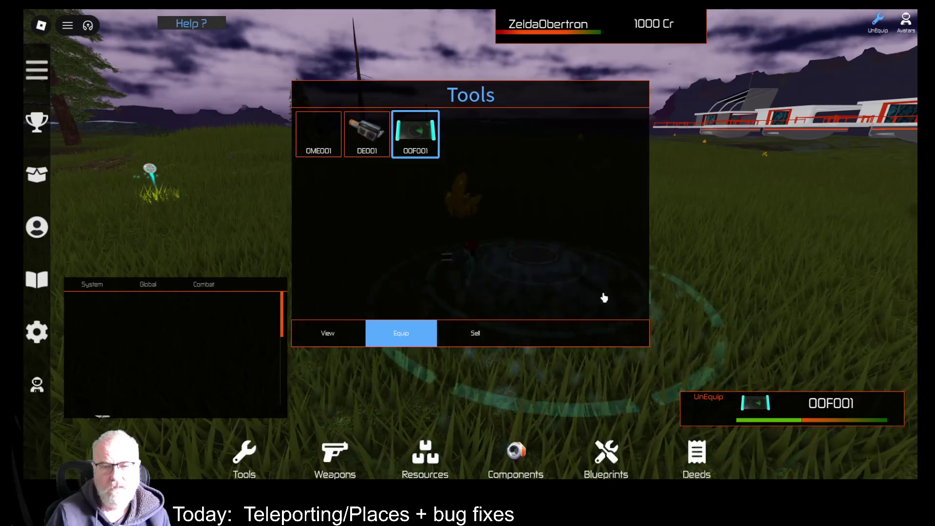
click(696, 458)
mouse_move(388, 98)
mouse_down()
mouse_move(672, 125)
mouse_move(663, 144)
mouse_up()
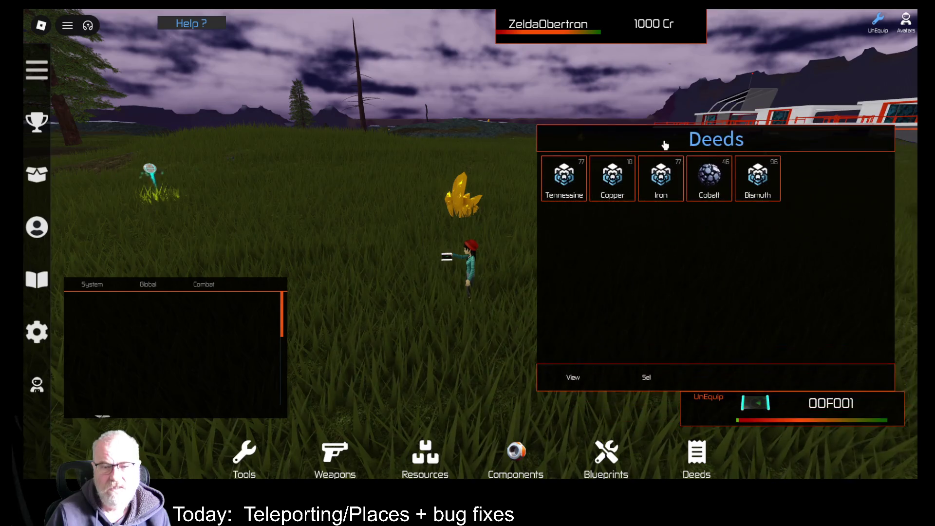
Run an OOF001 scan of the field, then turn toward the base and yellow crystal.
key(Left)
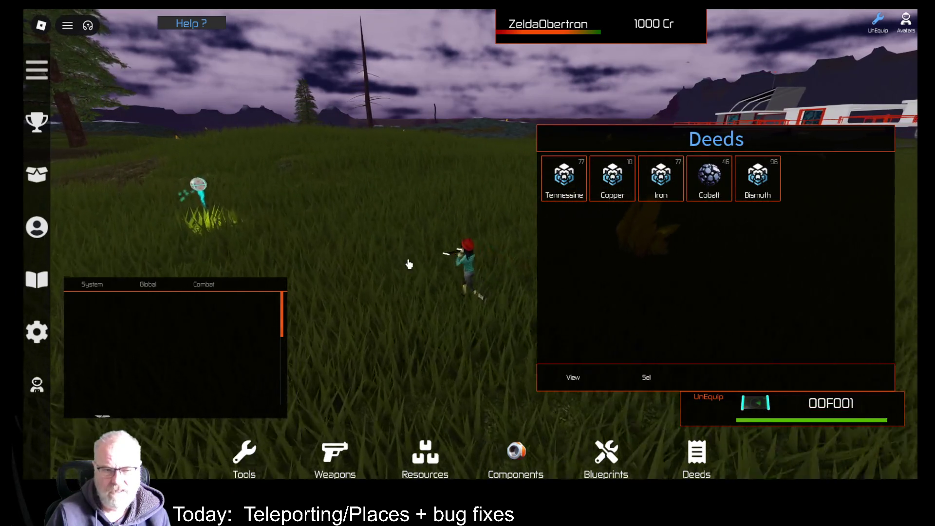
key(Right)
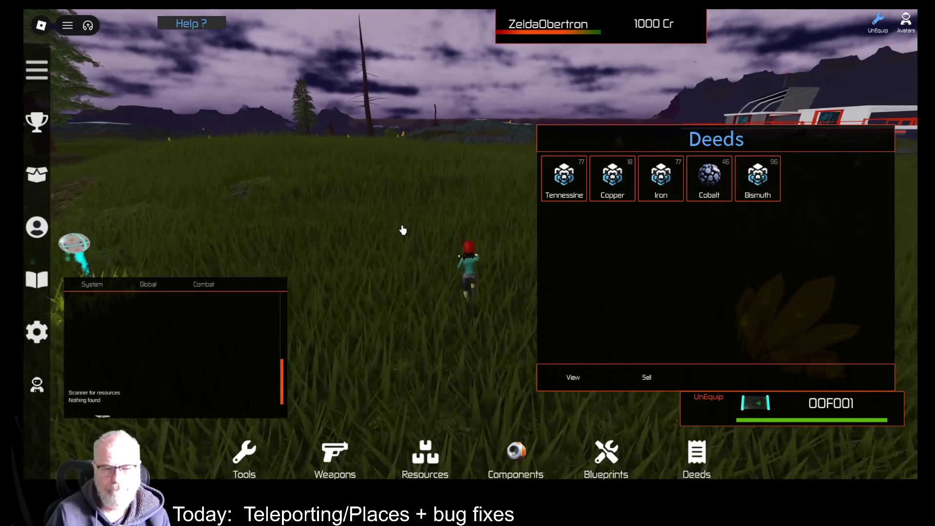
click(426, 227)
key(Right)
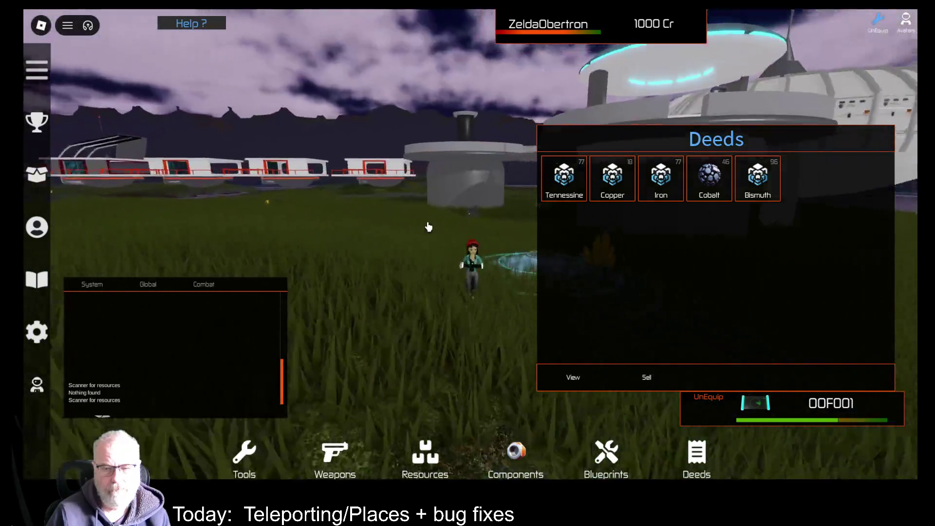
key(Down)
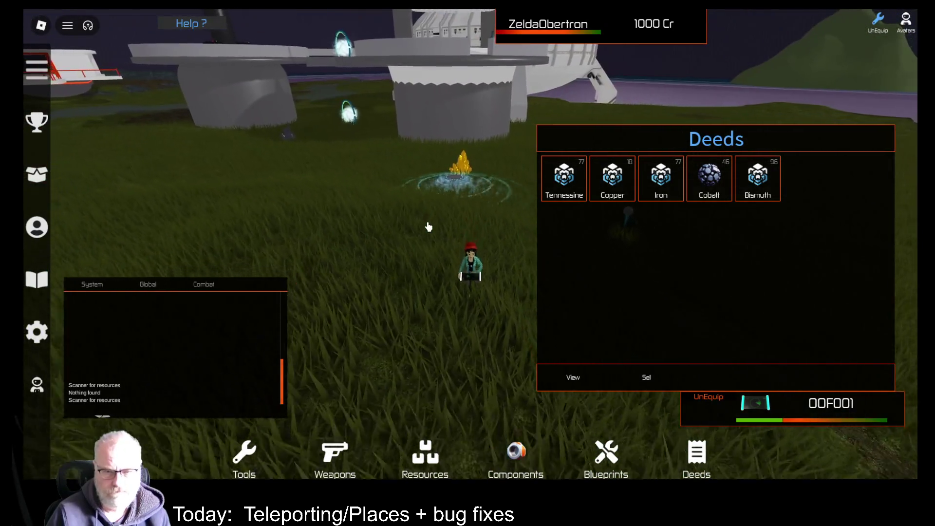
key(Down)
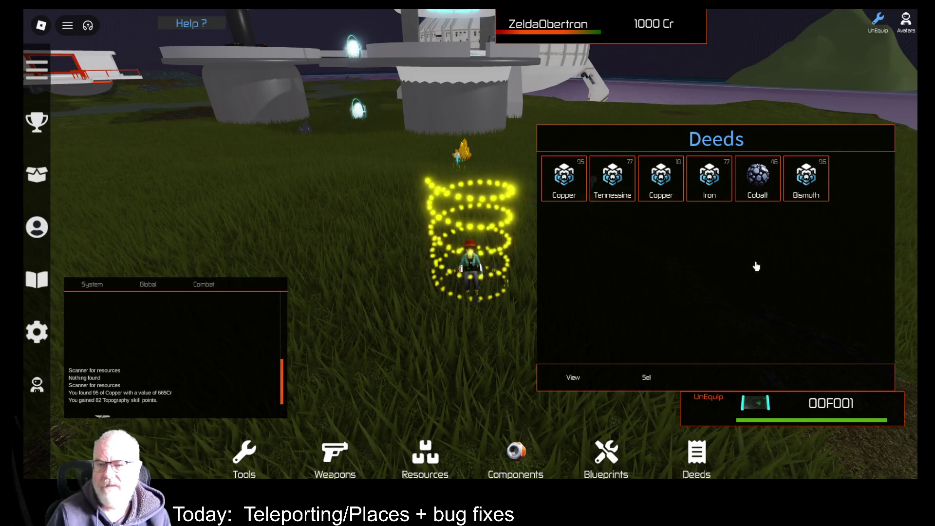
Show the waypoints for the 18 Copper, new 95 Copper and Tennessine deeds.
click(669, 180)
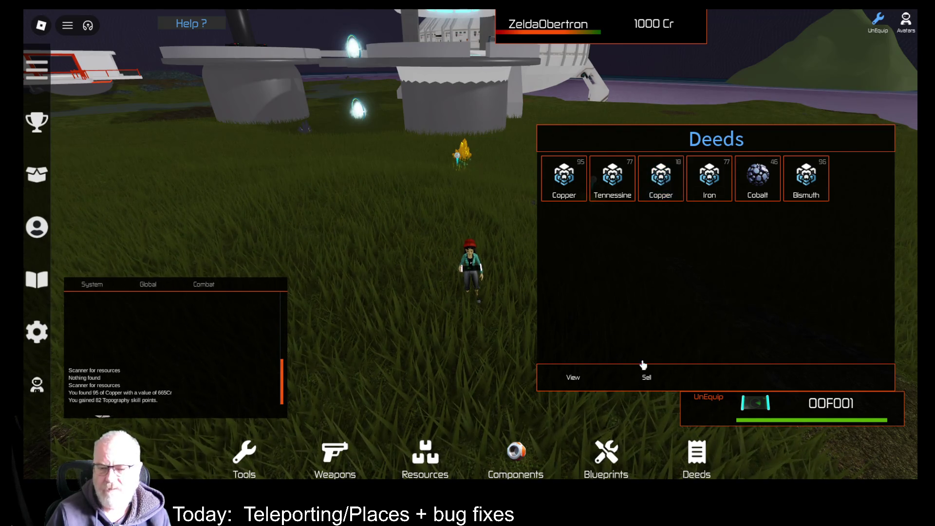
click(662, 187)
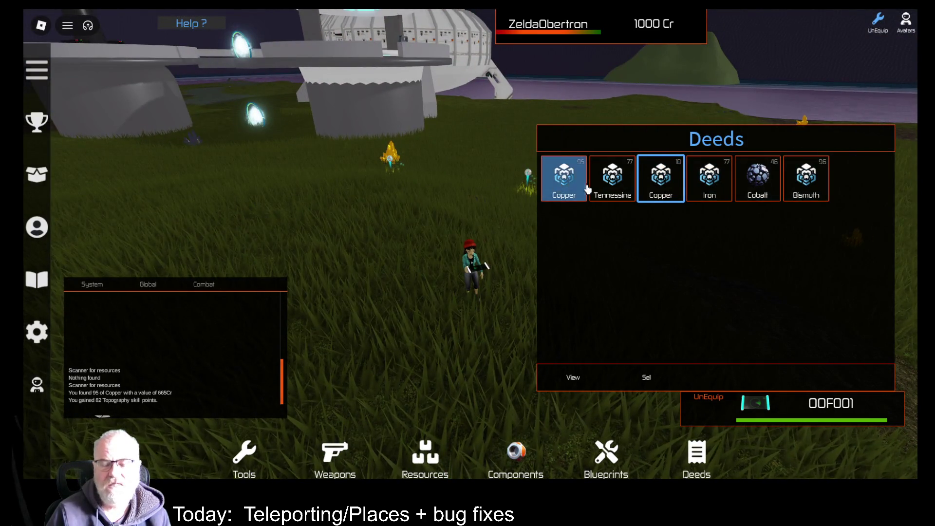
click(564, 180)
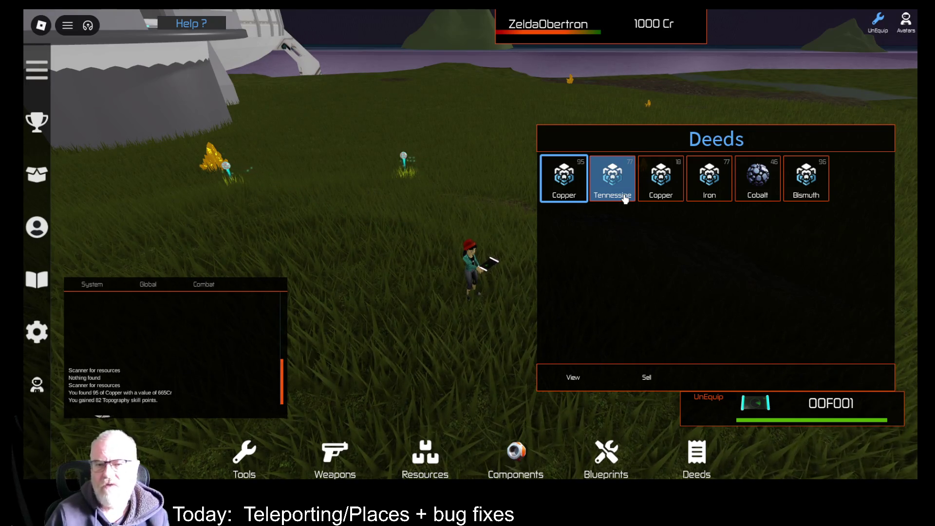
click(625, 198)
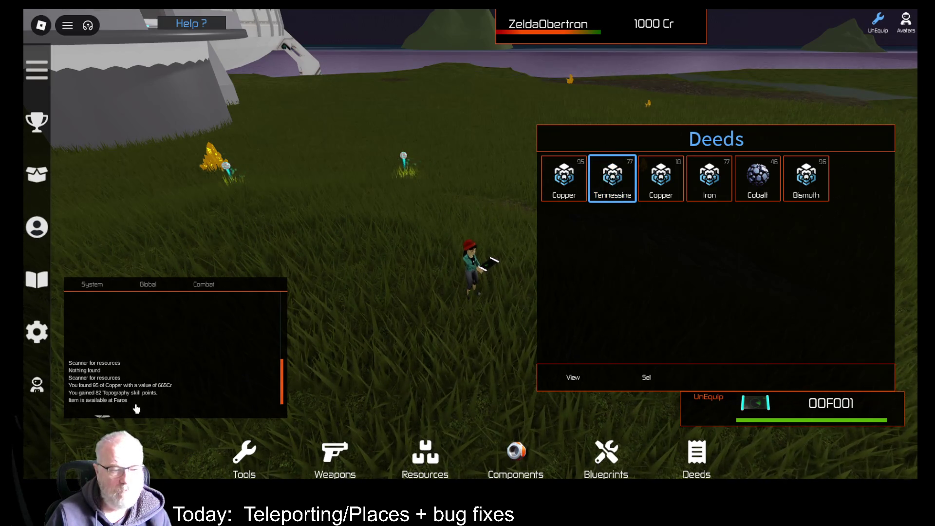
mouse_move(192, 329)
mouse_down()
mouse_move(359, 152)
mouse_move(285, 225)
mouse_move(201, 348)
mouse_up()
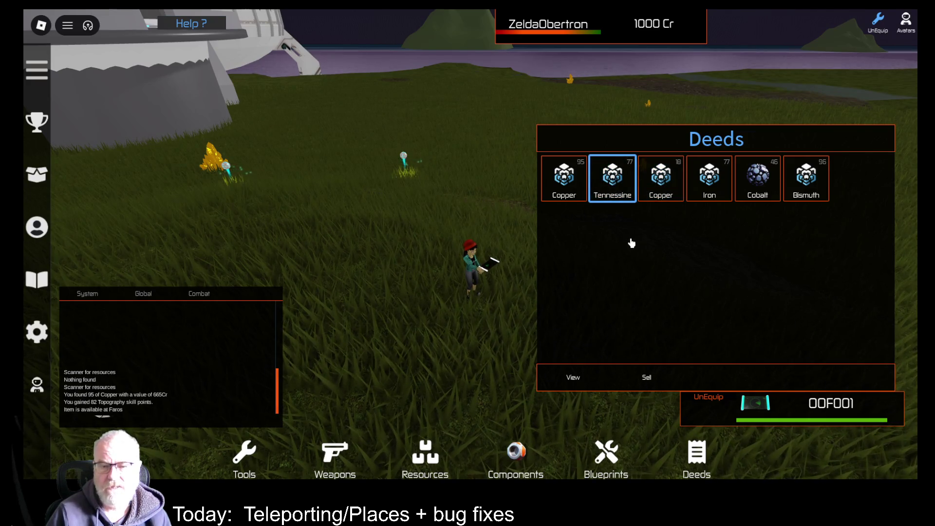
Unequip OOF001, run to the yellow crystal and select the 95 Copper deed.
key(1)
key(w)
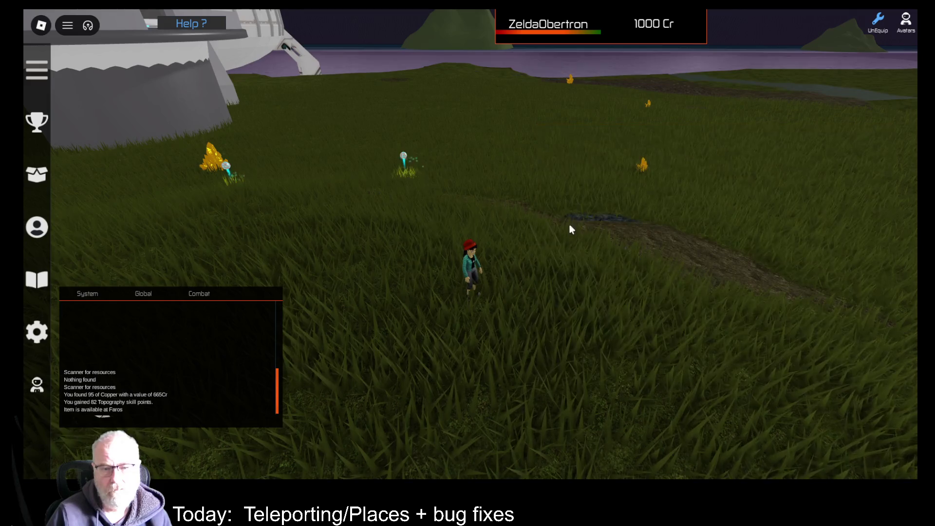
key(w)
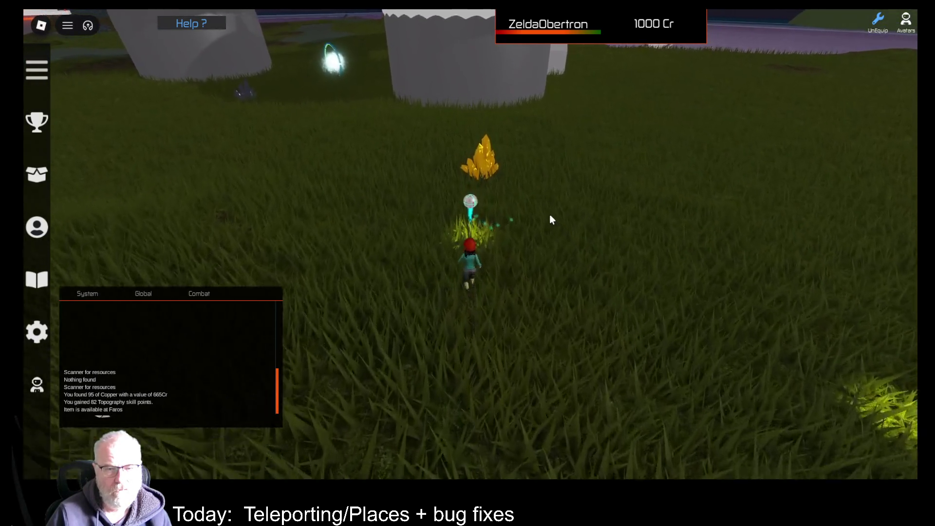
key(i)
click(573, 181)
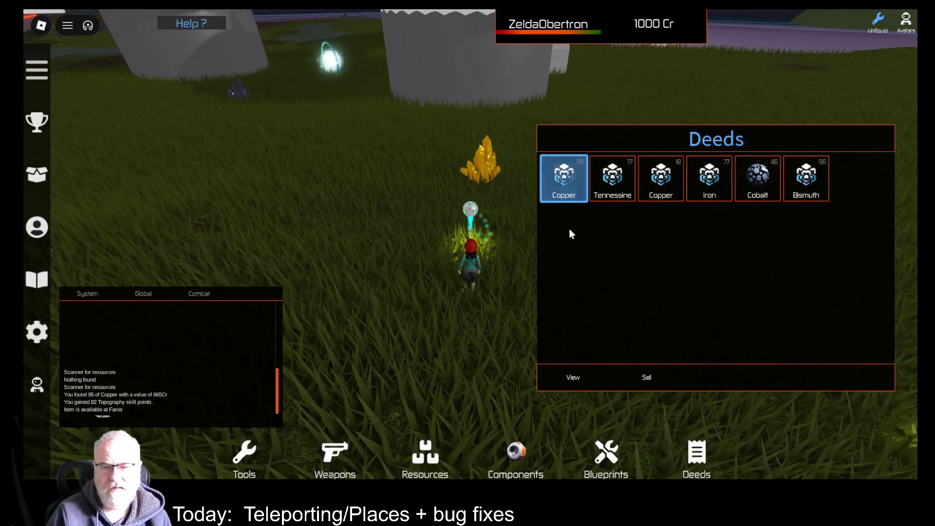
View the 95 Copper deed's details (value 665, quantity 95), then close and reopen the inventory.
click(579, 386)
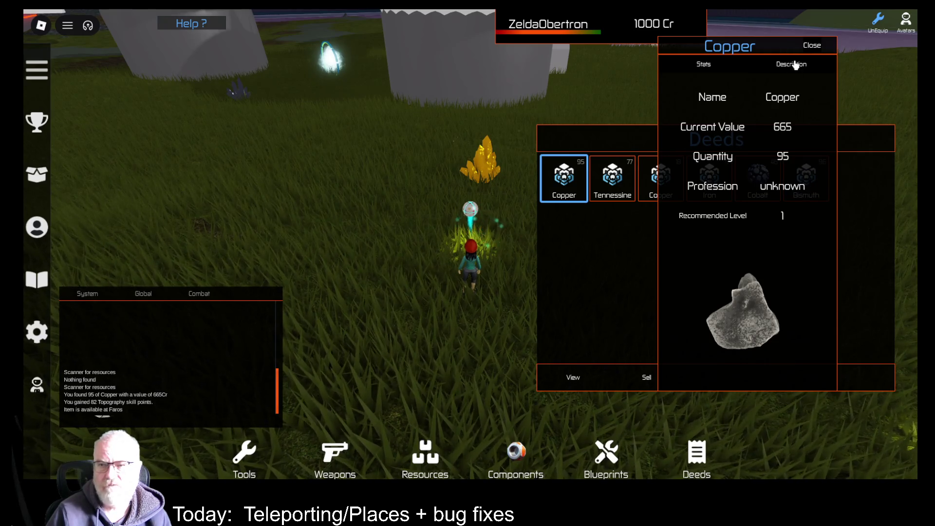
click(811, 45)
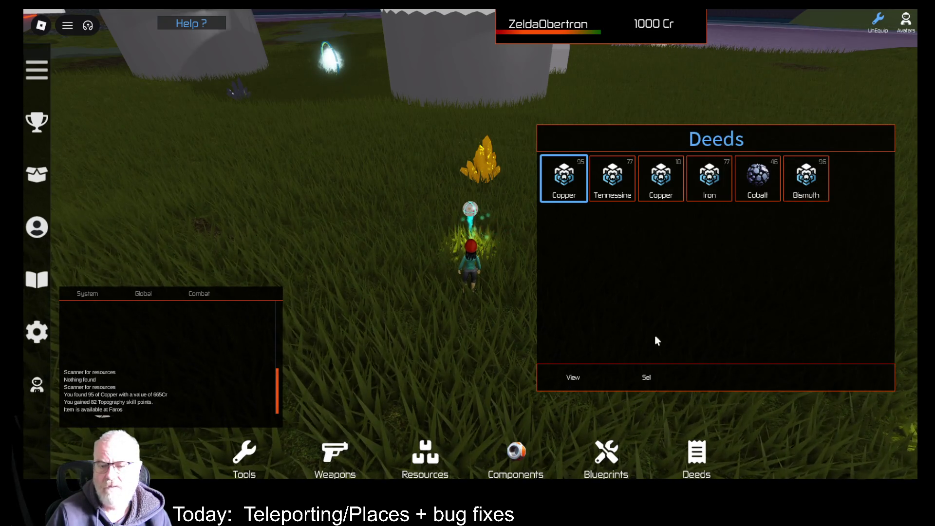
click(662, 331)
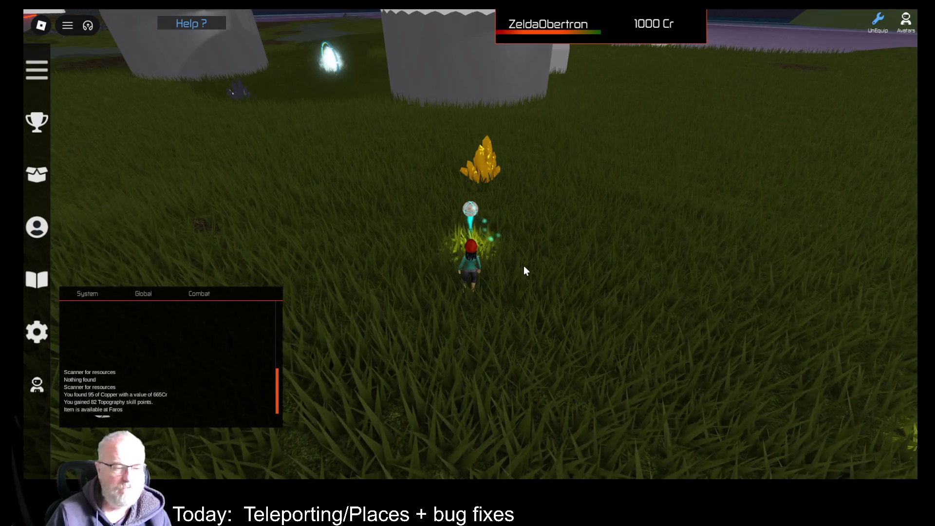
key(i)
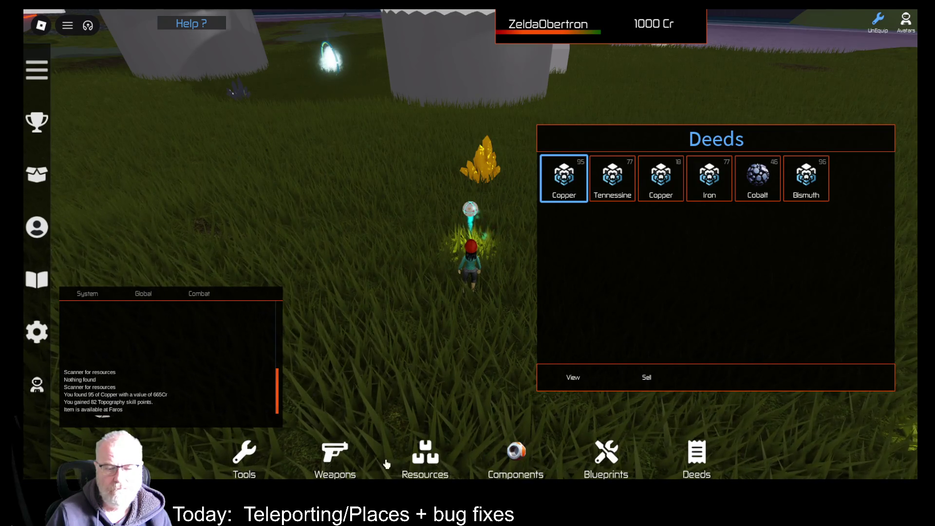
Equip the OME001 tool from Tools and fire it at the yellow crystal to extract Copper.
key(t)
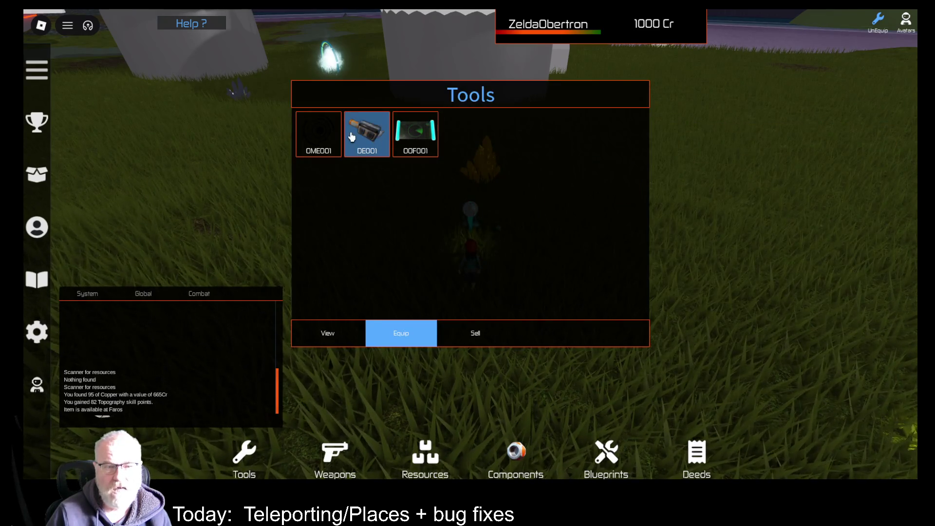
click(318, 134)
click(395, 342)
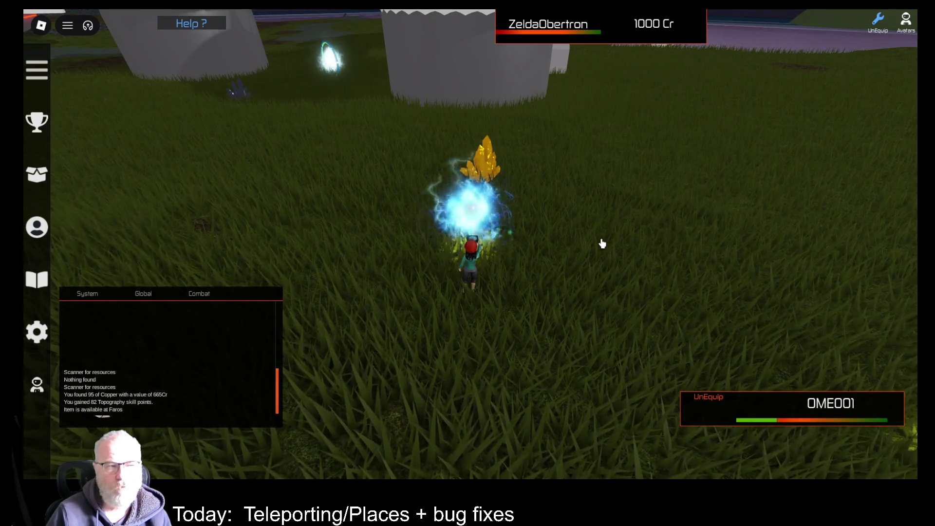
scroll(602, 243, up, 2)
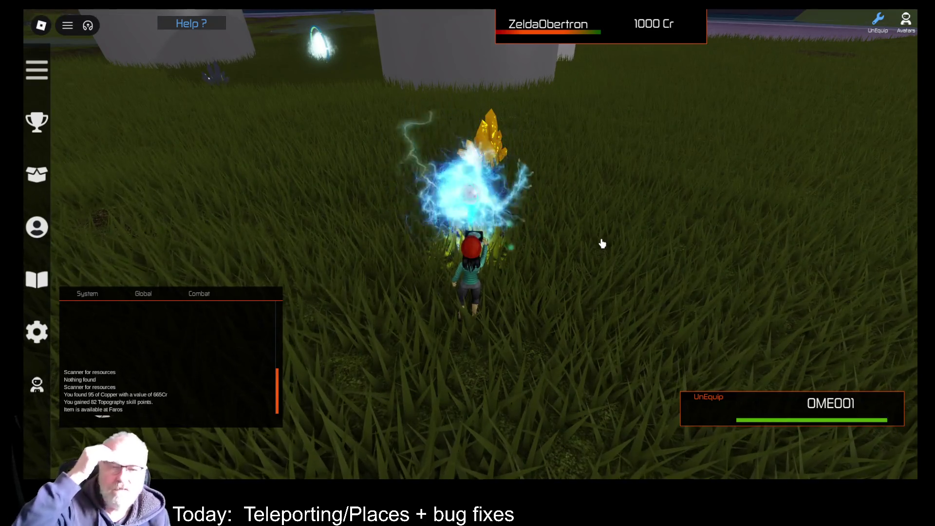
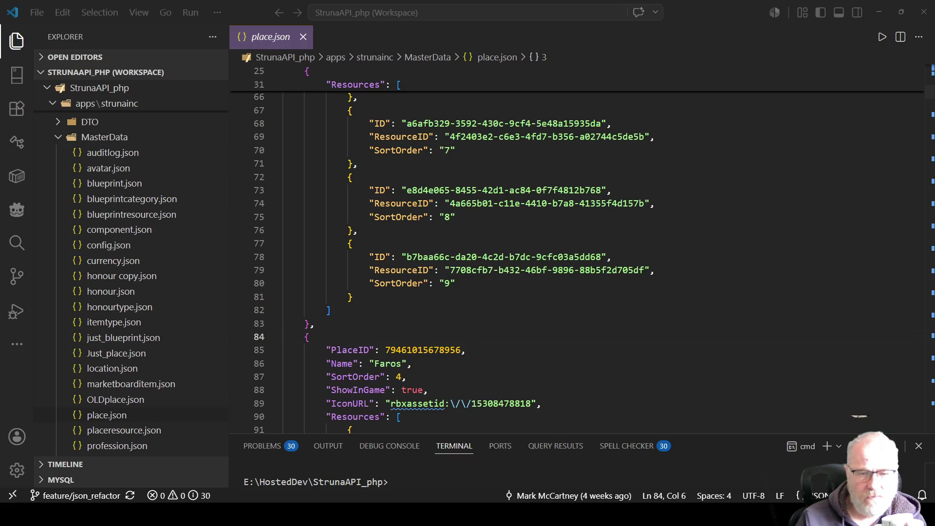
Change Bovi's ShowInGame from false to true in place.json and save the file.
scroll(563, 326, up, 3)
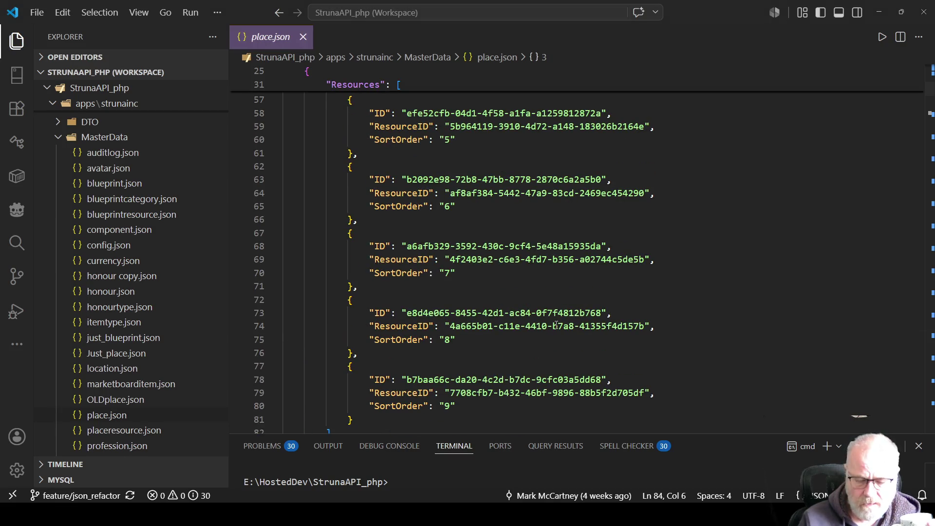
key(ctrl+Home)
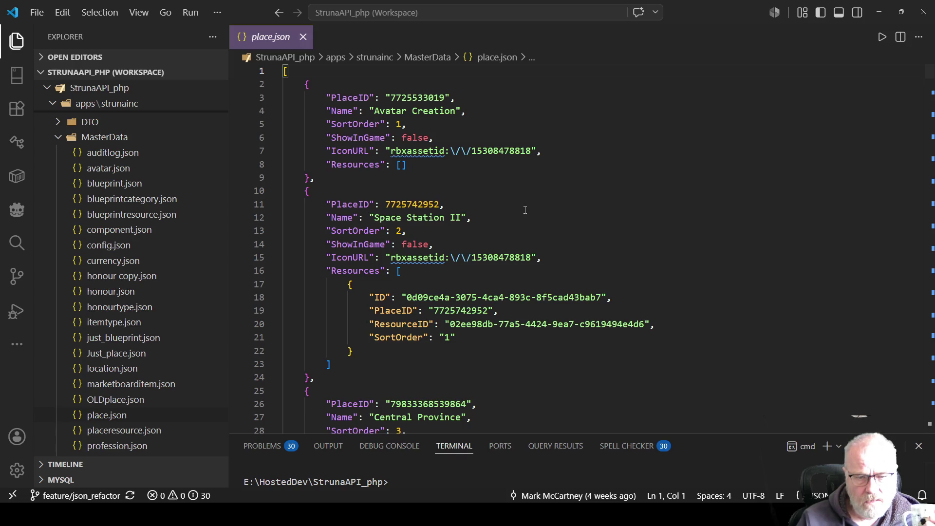
scroll(525, 210, down, 8)
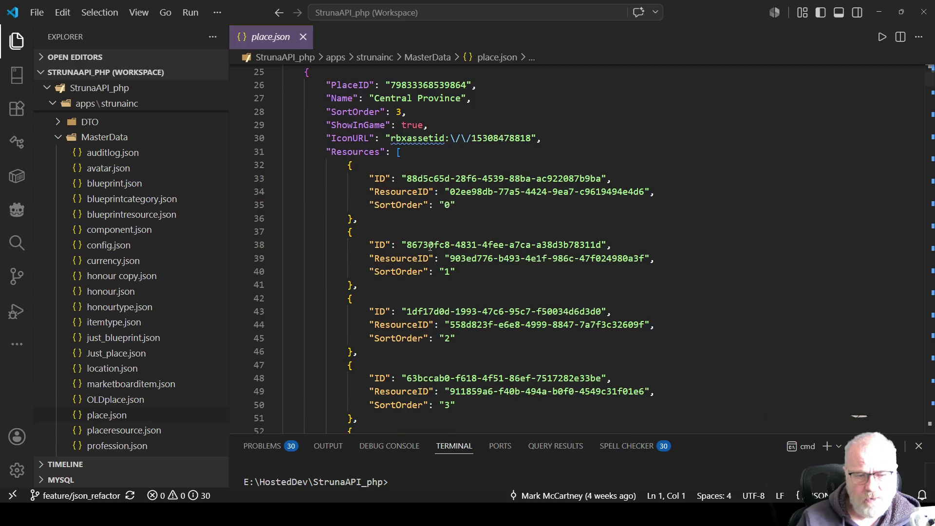
scroll(431, 247, down, 18)
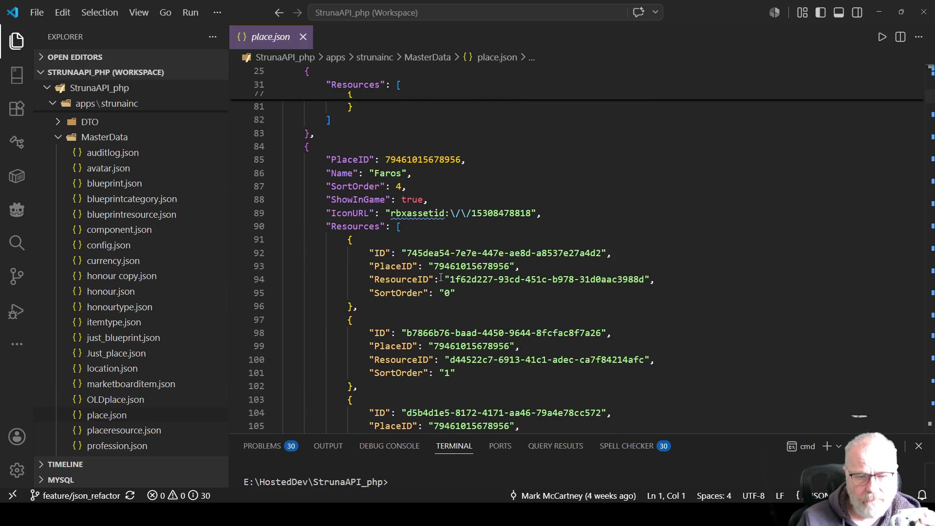
scroll(416, 205, down, 18)
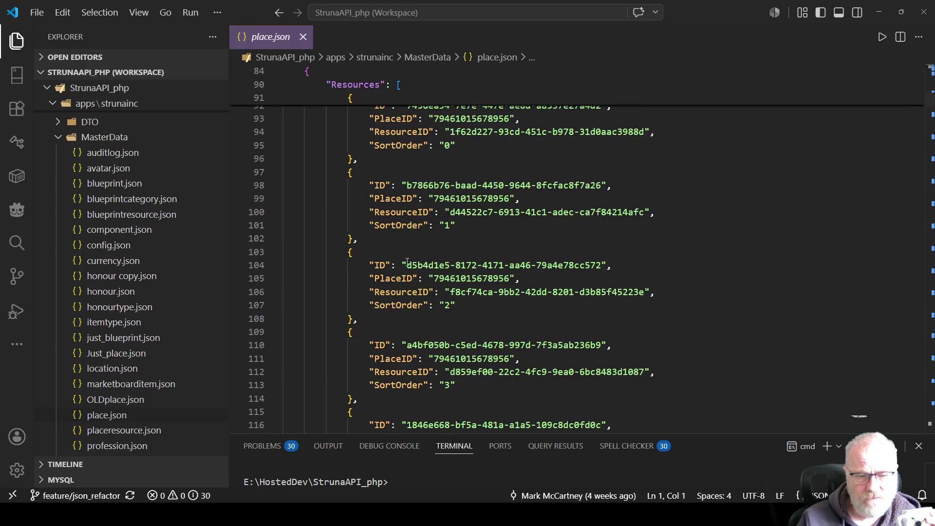
scroll(401, 276, down, 2)
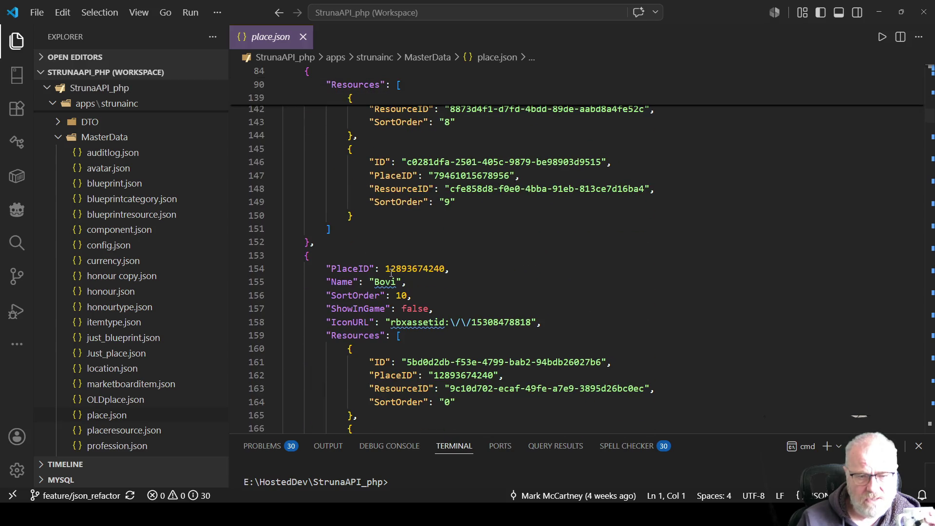
double_click(384, 281)
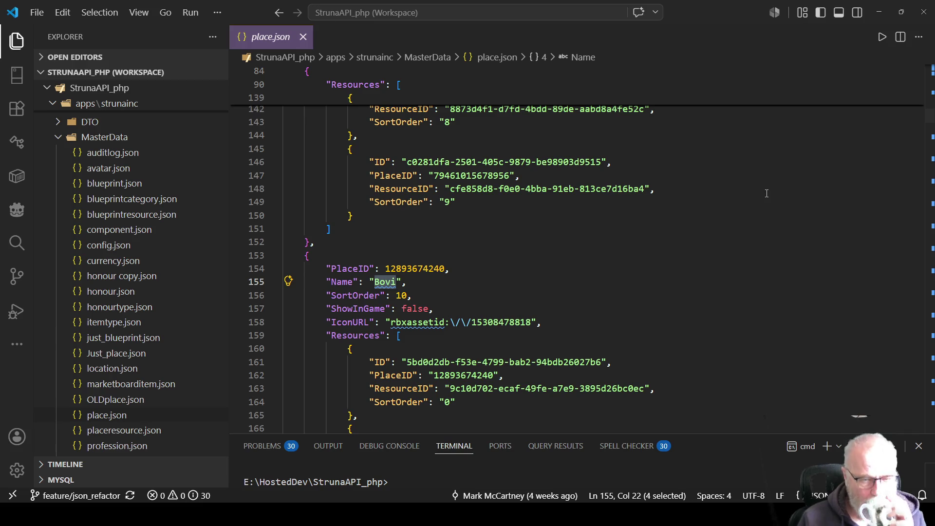
double_click(413, 309)
text(true)
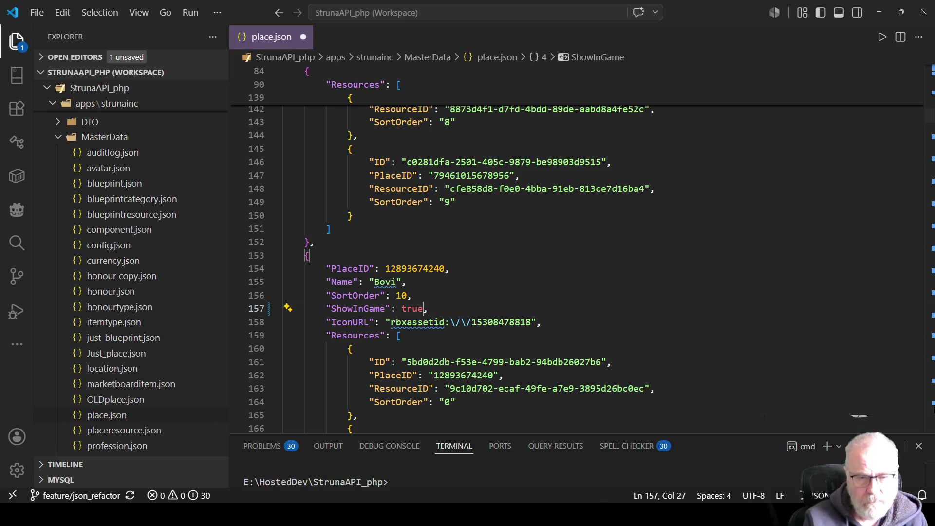
click(558, 275)
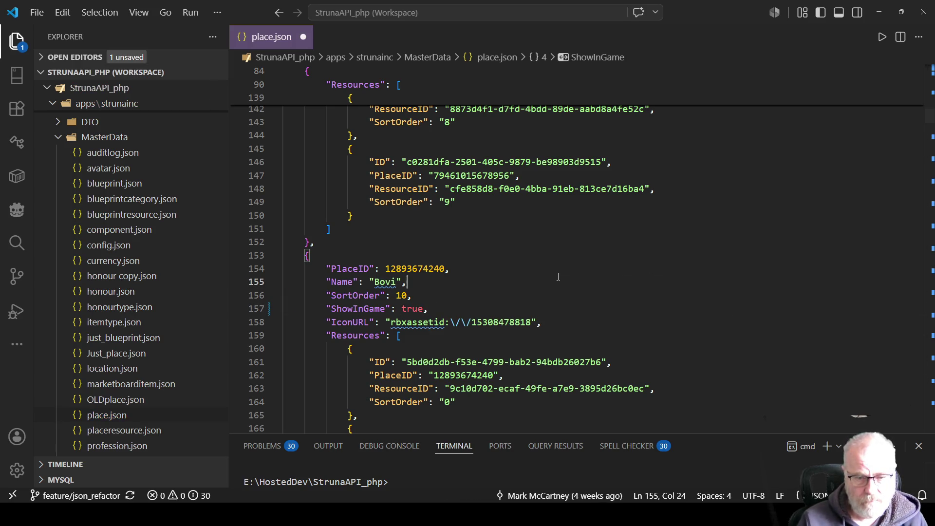
key(ctrl+s)
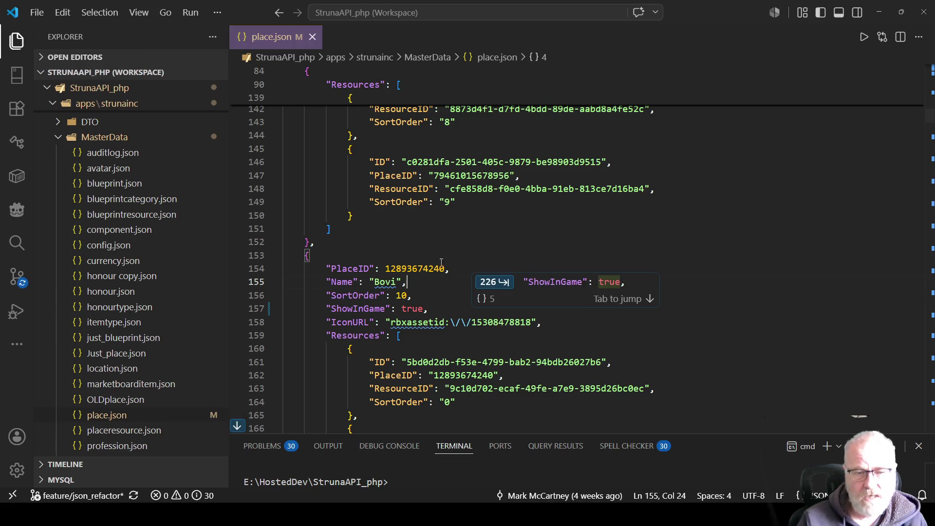
Locate and select Bovi's PlaceID number in place.json, then leave the editor.
key(alt+Tab)
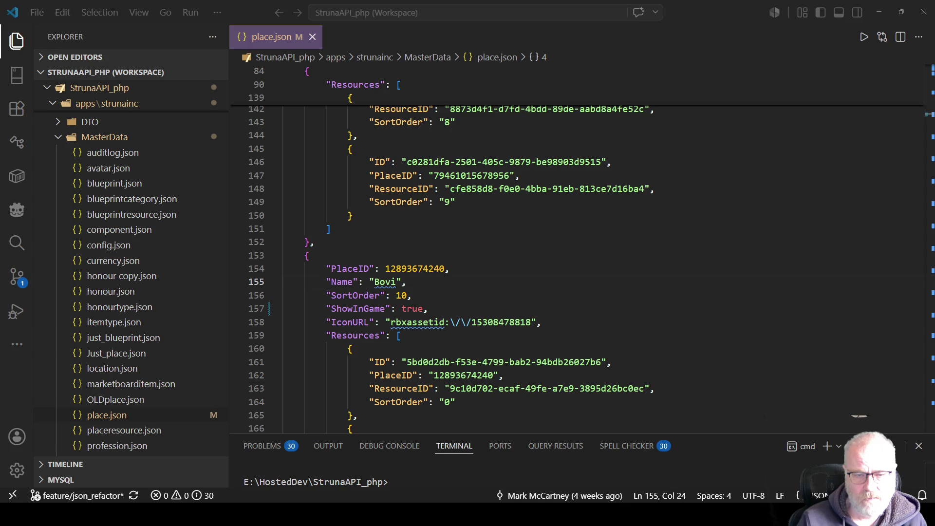
key(alt+Tab)
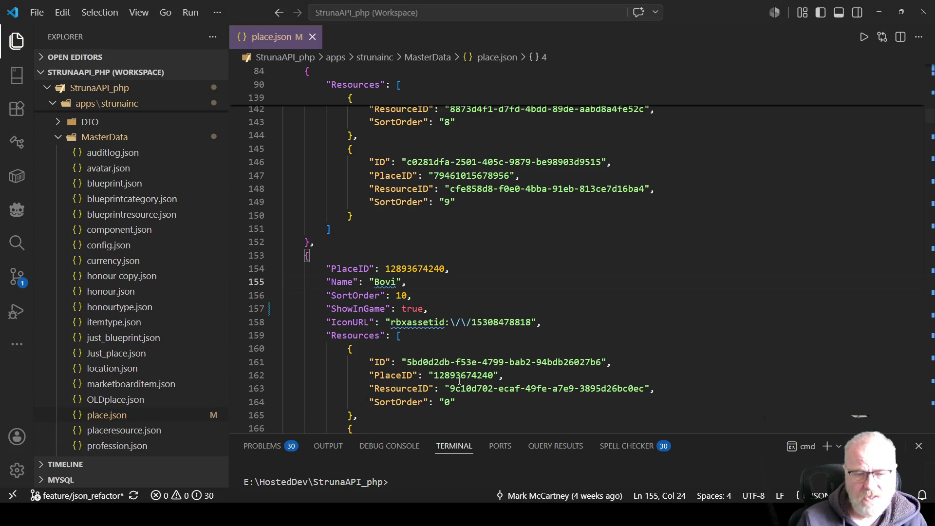
double_click(460, 377)
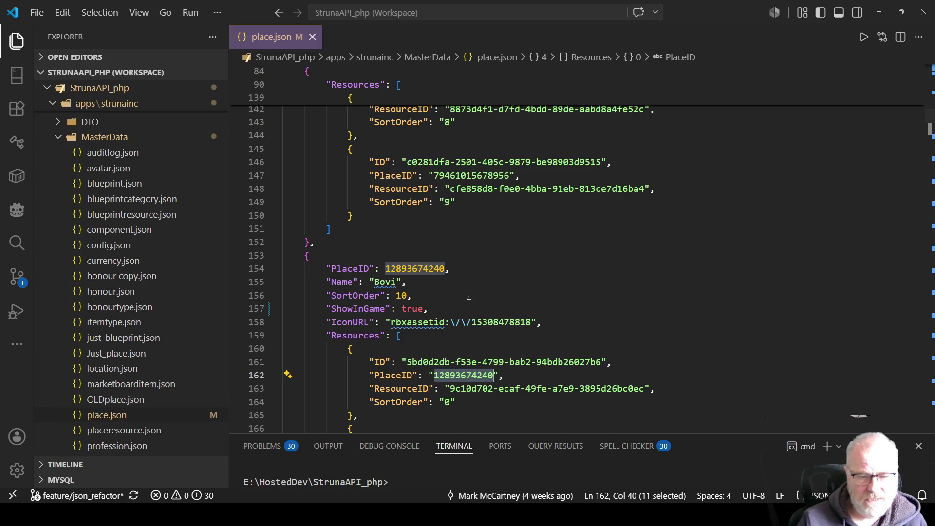
double_click(393, 269)
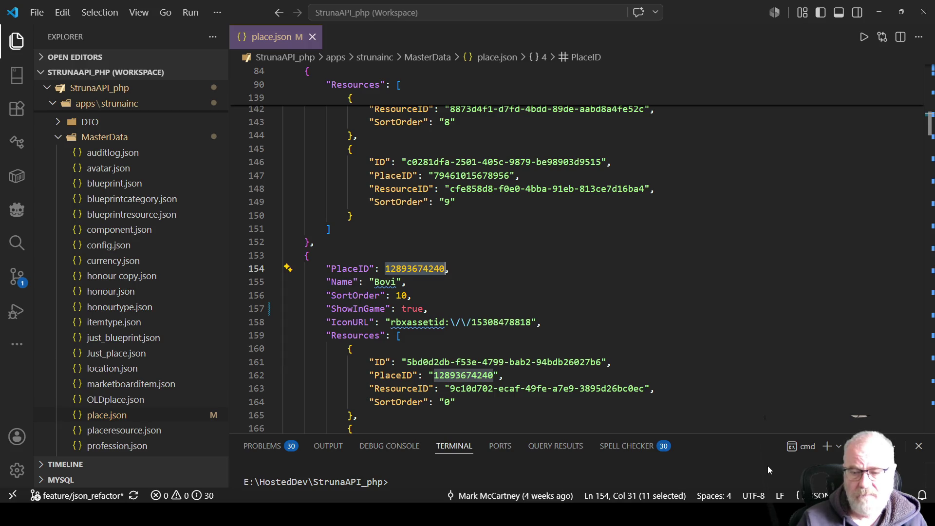
key(alt+Tab)
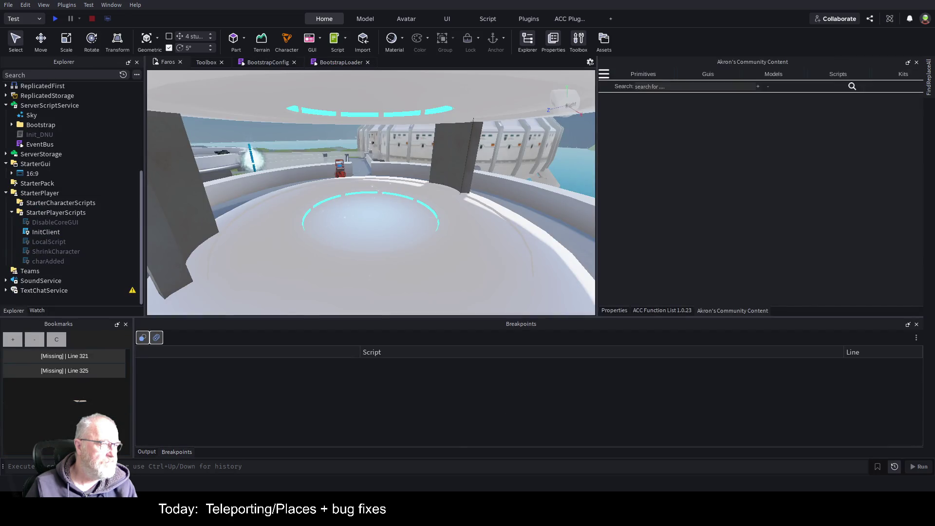
Save the Bovi place and fly the camera around the ship and platforms.
key(s)
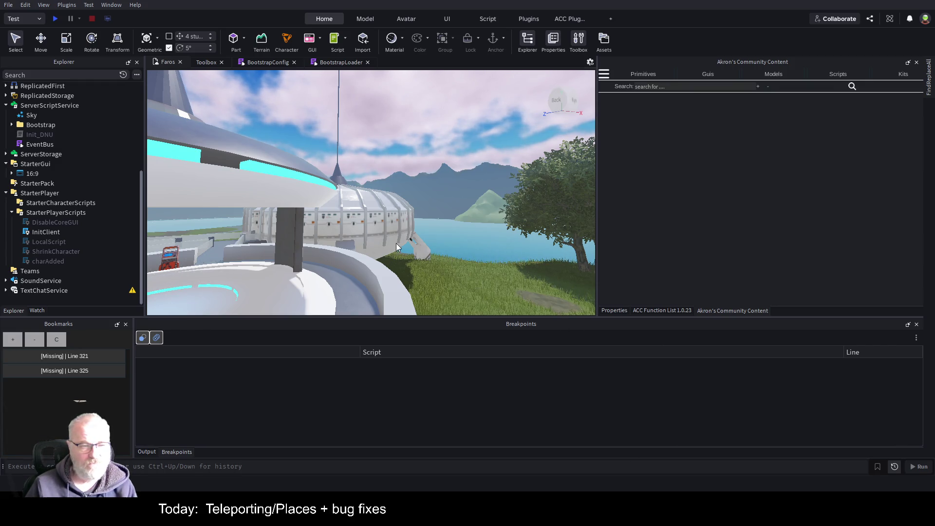
key(ctrl+s)
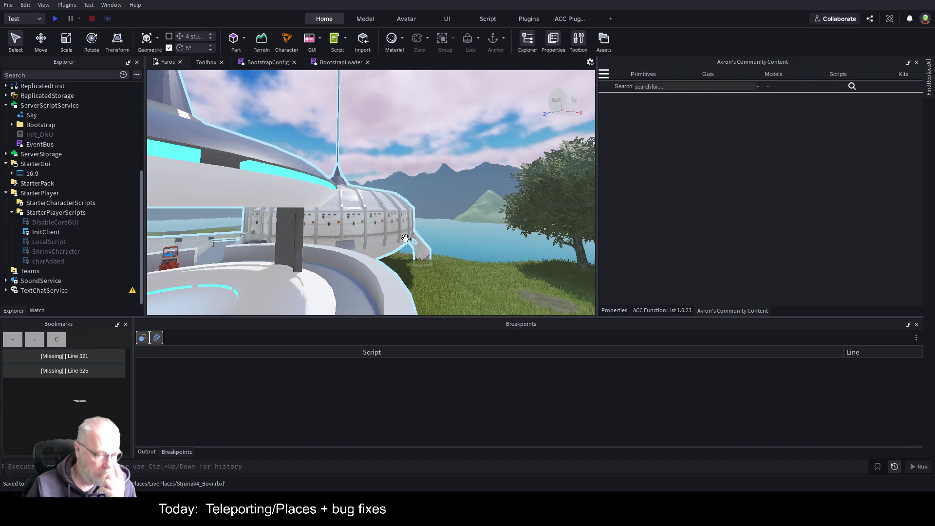
key(w)
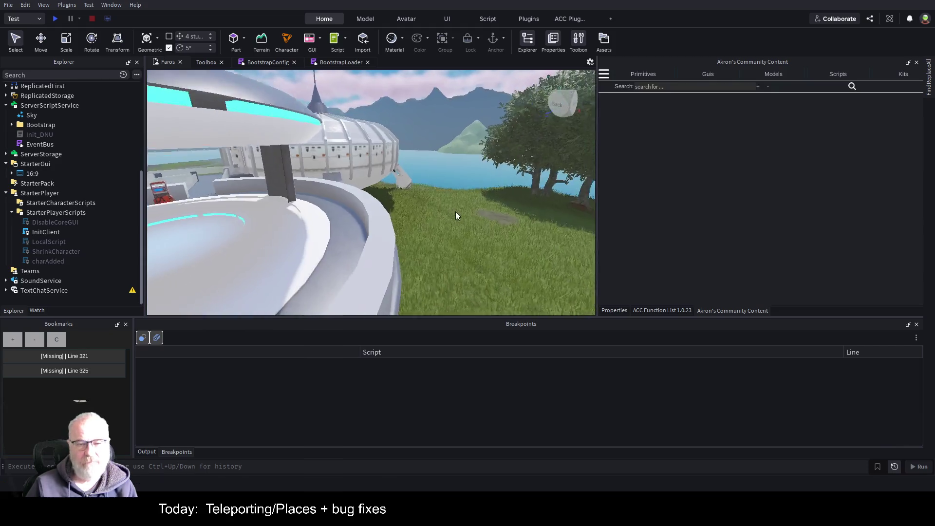
key(s)
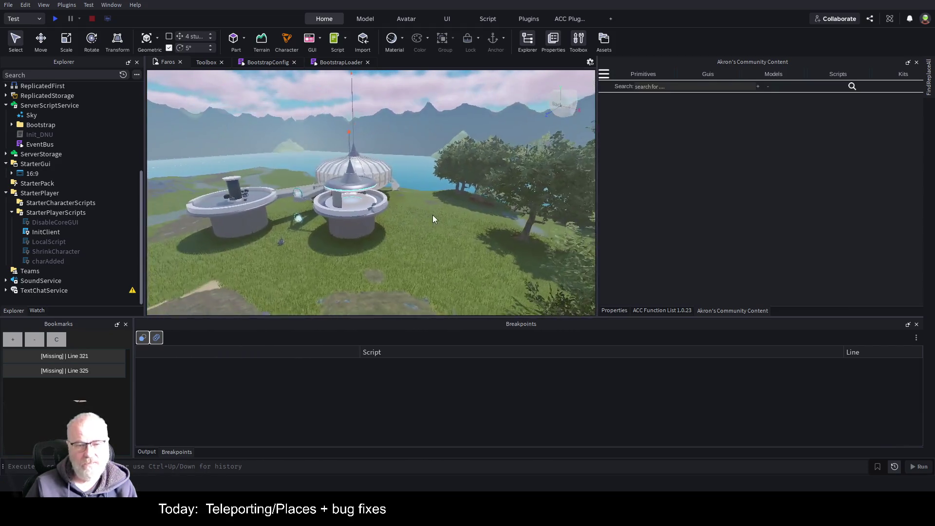
key(a)
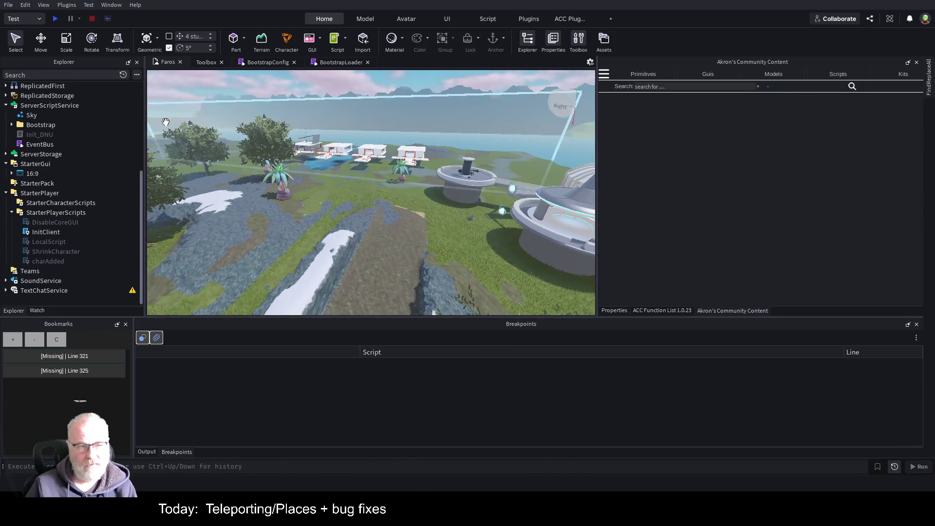
Expand Terrain in the Explorer and select it.
scroll(17, 105, up, 5)
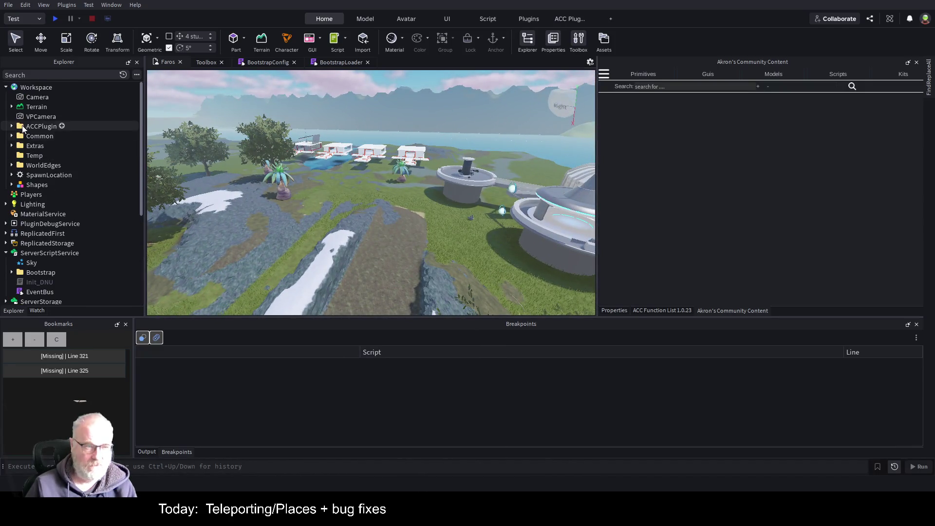
click(11, 106)
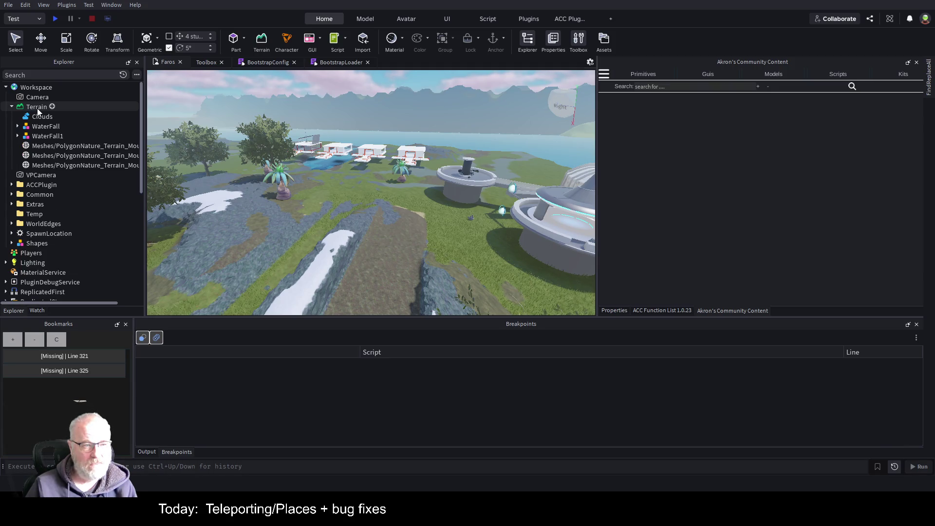
click(36, 108)
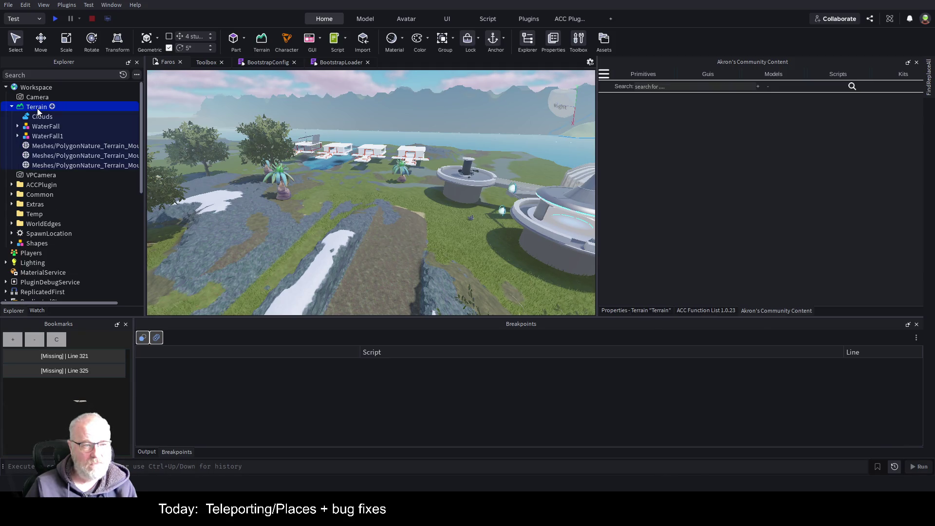
click(266, 40)
click(266, 40)
click(266, 40)
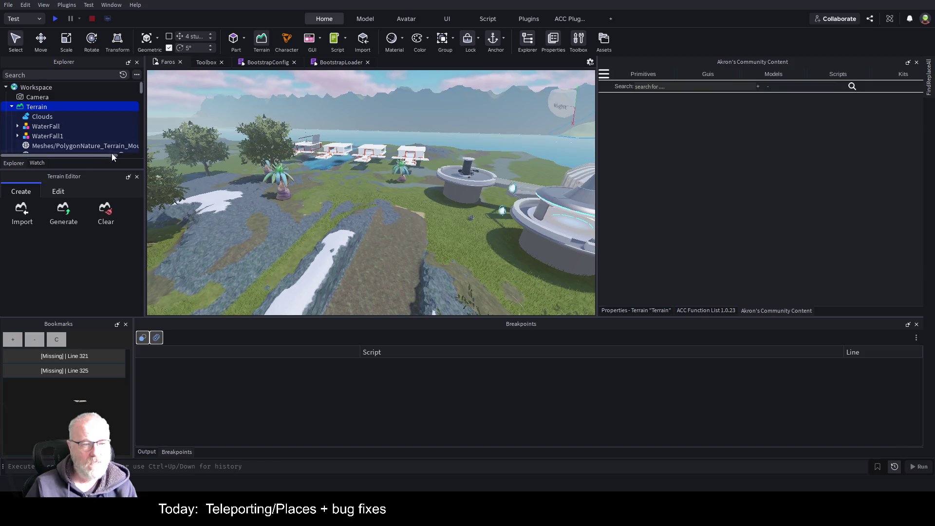
mouse_move(14, 163)
mouse_down()
mouse_move(204, 172)
mouse_move(57, 201)
mouse_move(84, 131)
mouse_move(71, 147)
mouse_up()
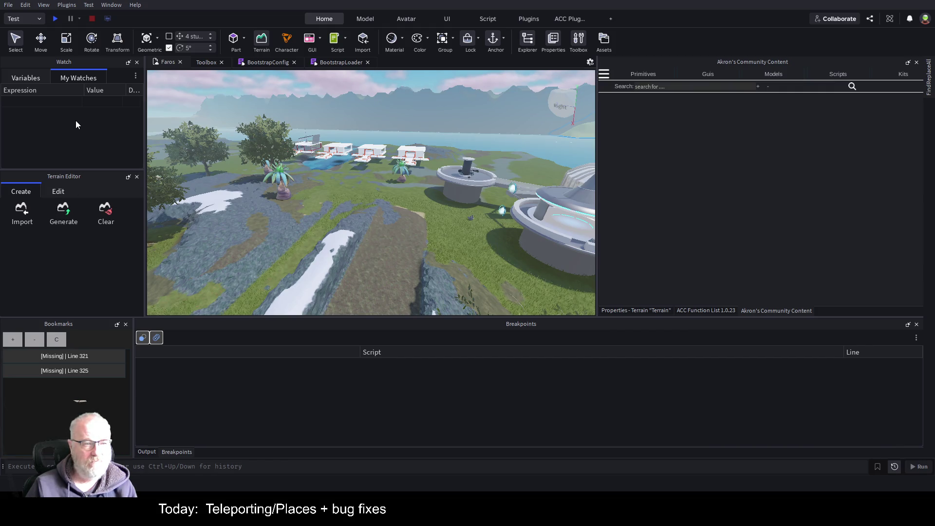
mouse_move(75, 120)
mouse_down()
mouse_move(98, 106)
mouse_move(69, 99)
mouse_up()
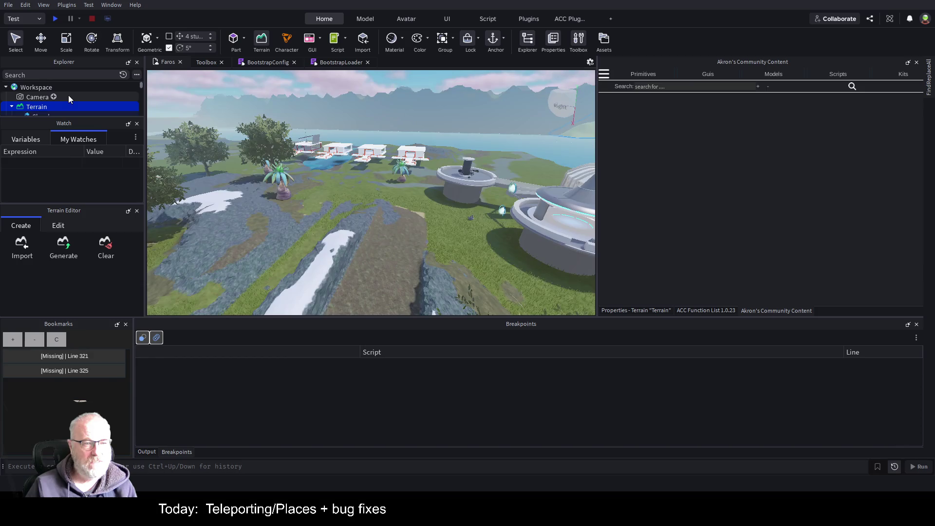
mouse_move(63, 211)
mouse_down()
mouse_move(560, 151)
mouse_move(760, 193)
mouse_move(750, 189)
mouse_up()
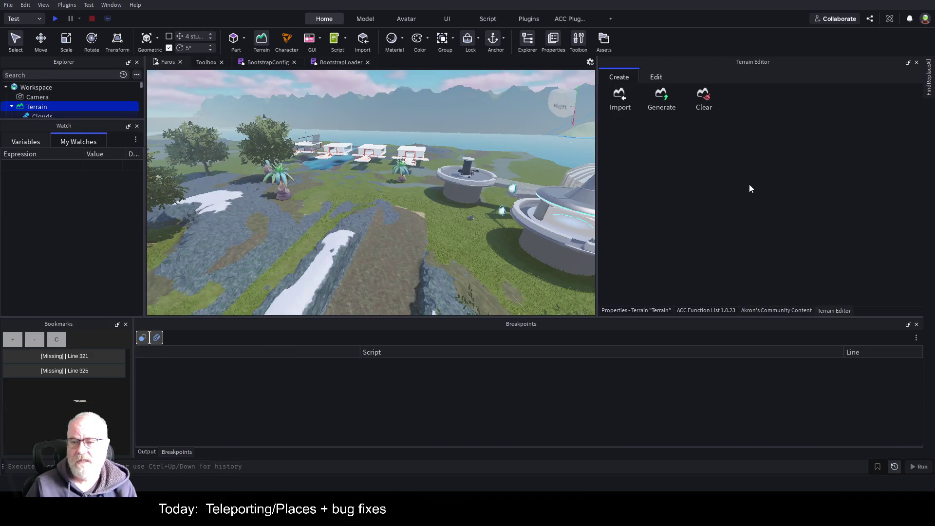
click(711, 108)
click(740, 140)
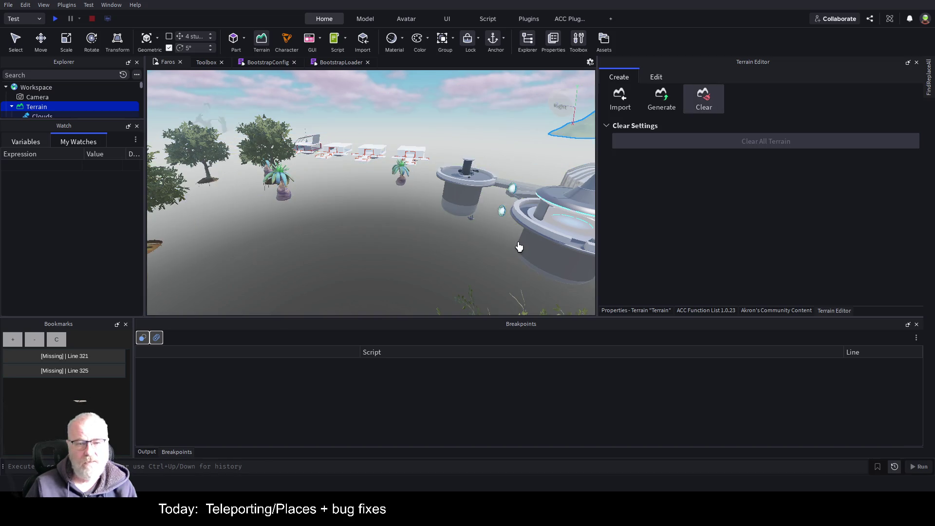
scroll(453, 205, down, 5)
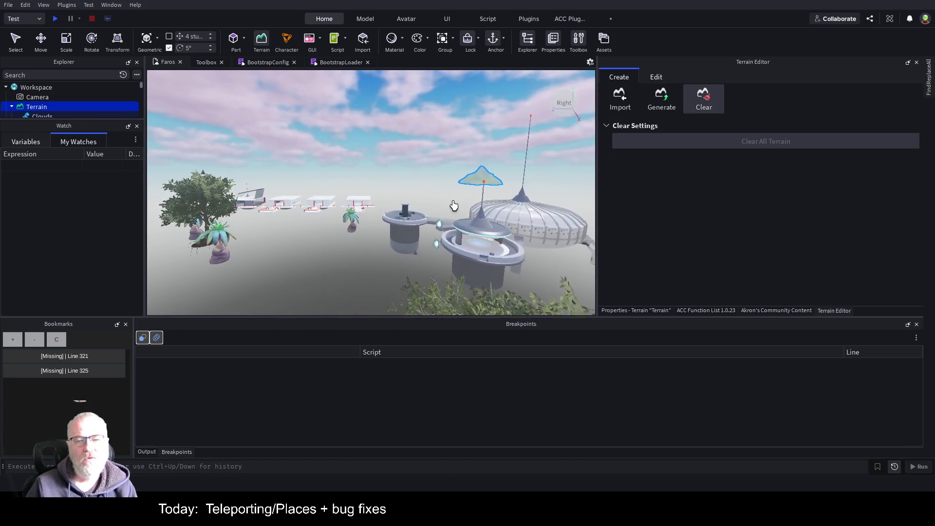
scroll(453, 205, up, 10)
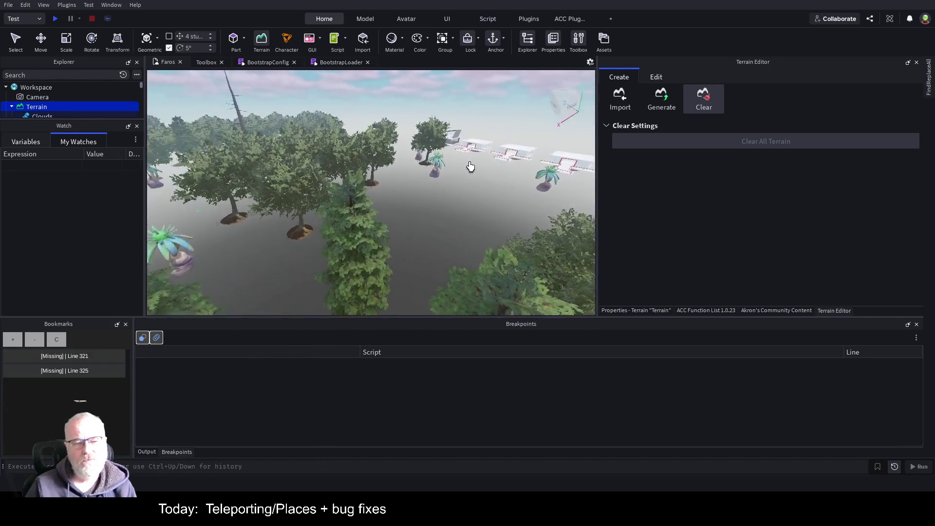
key(Left)
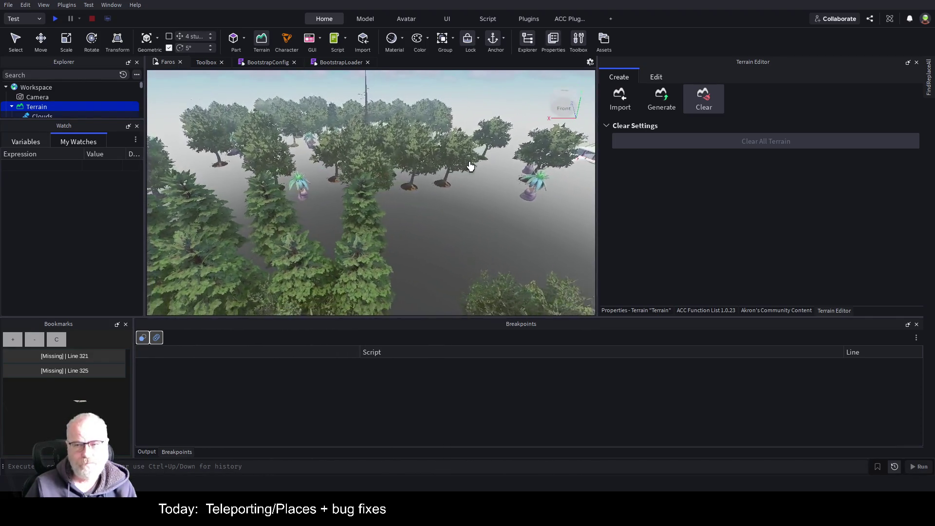
scroll(470, 167, down, 3)
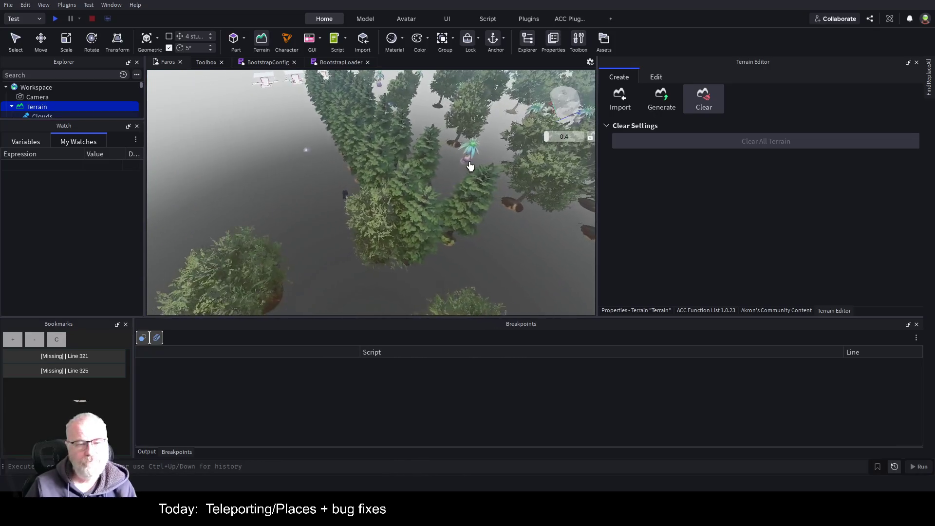
scroll(470, 167, down, 5)
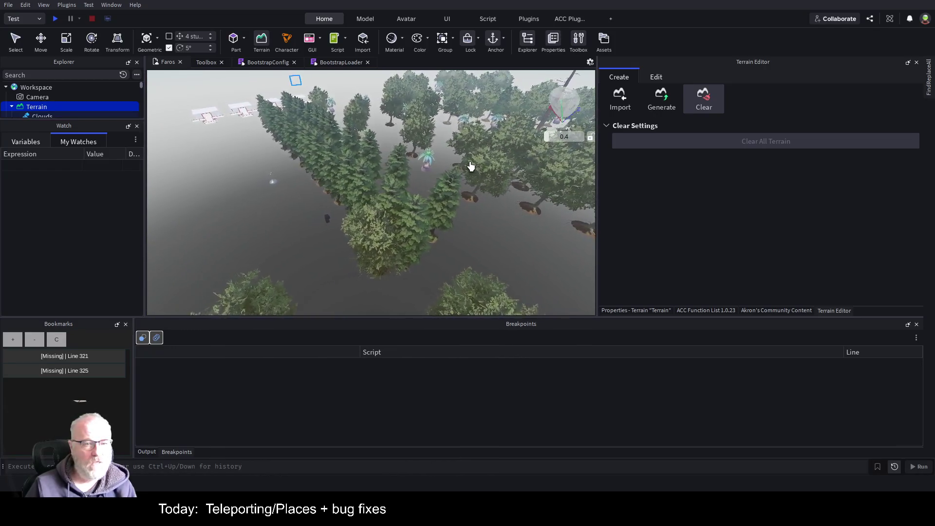
scroll(470, 166, down, 4)
scroll(386, 173, down, 2)
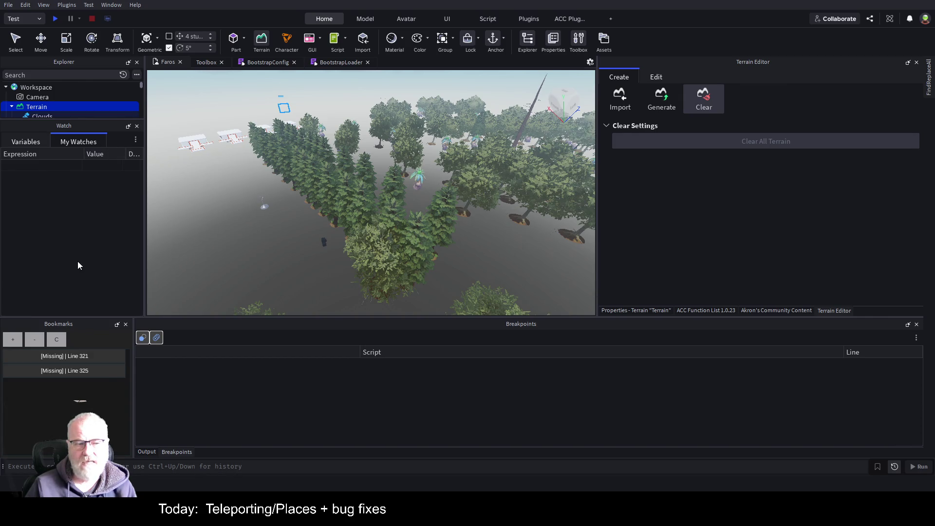
Collapse the Watch panel, open terrain Import, and set the portrait image as the colormap.
click(128, 126)
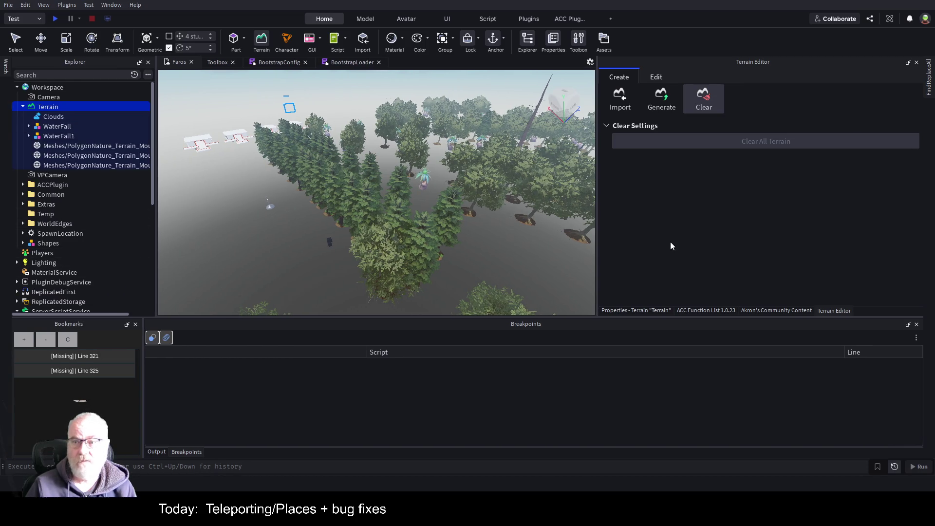
click(659, 99)
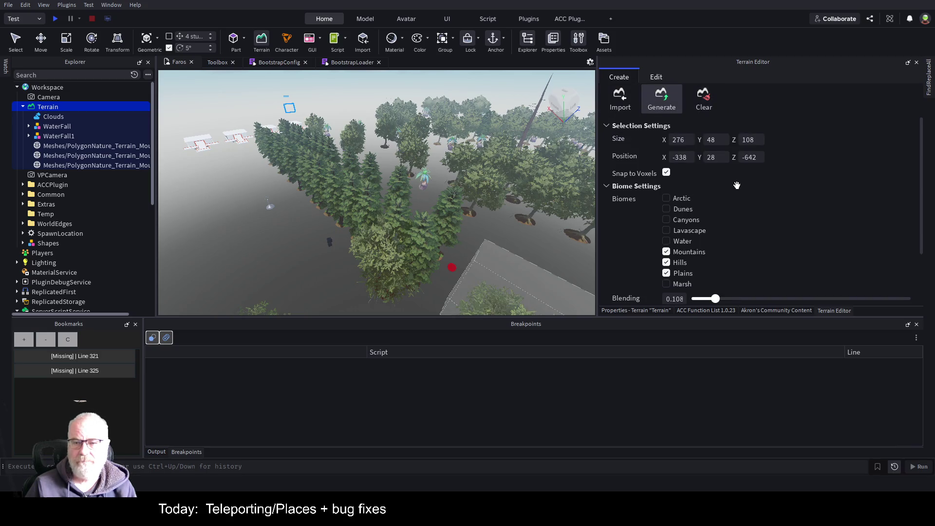
scroll(748, 184, down, 3)
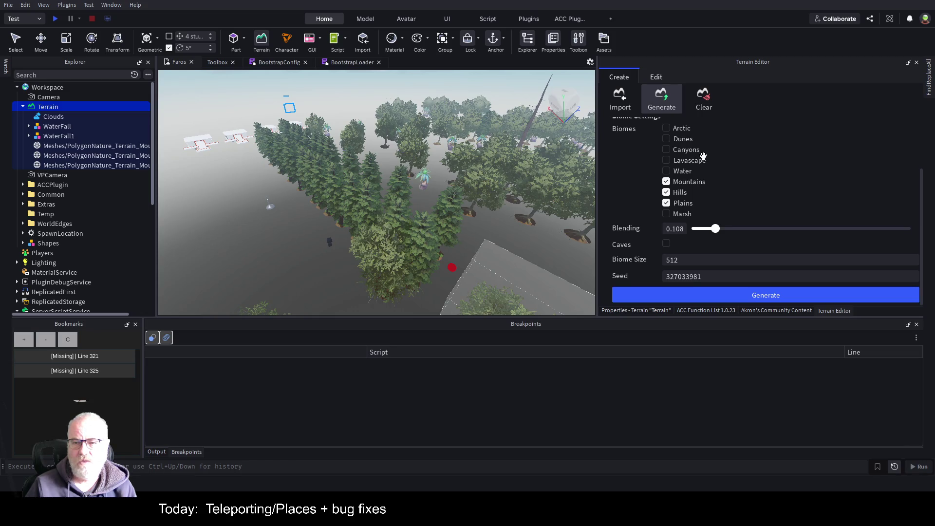
scroll(702, 156, up, 3)
click(622, 100)
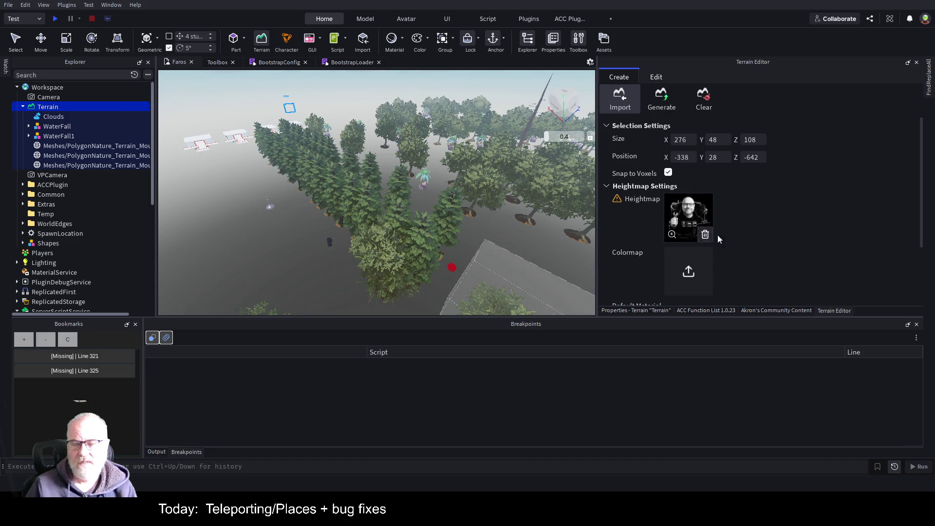
click(689, 274)
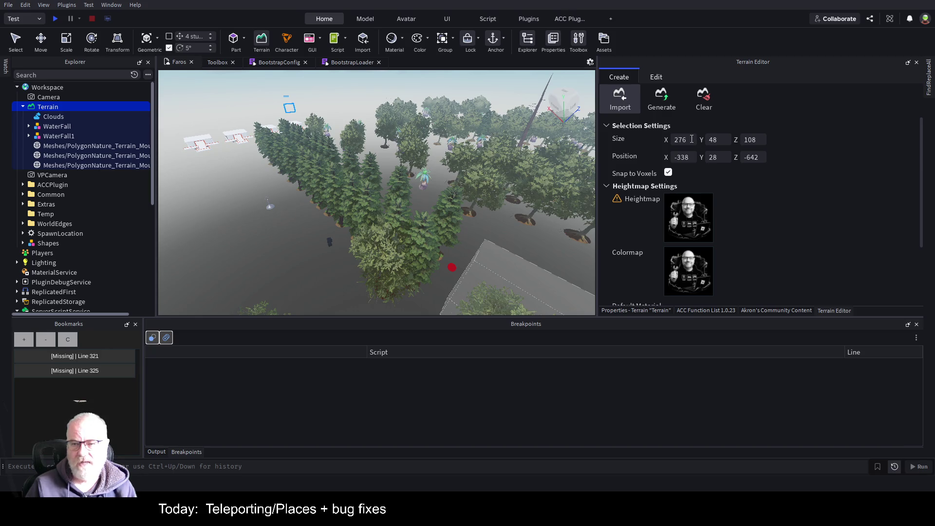
Set the import Size to 4000 × 128 × 4000.
drag(697, 139, 660, 143)
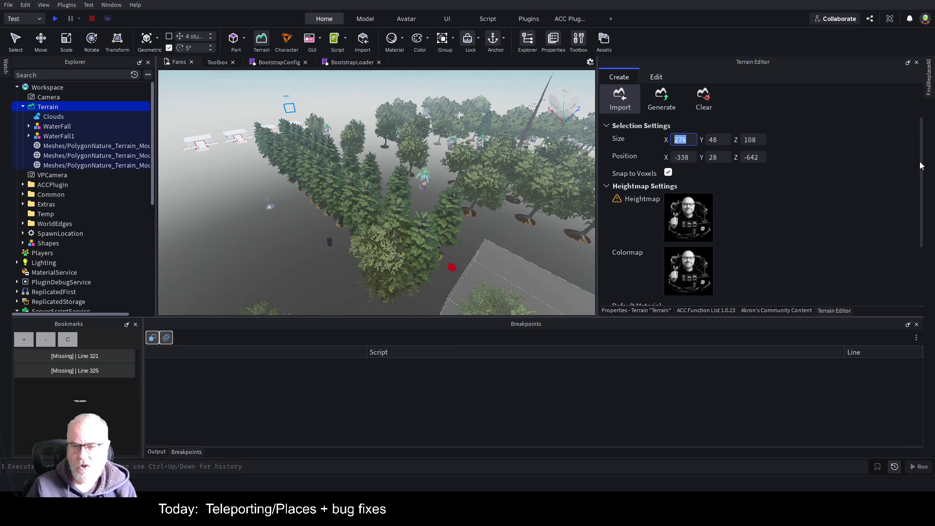
text(4000)
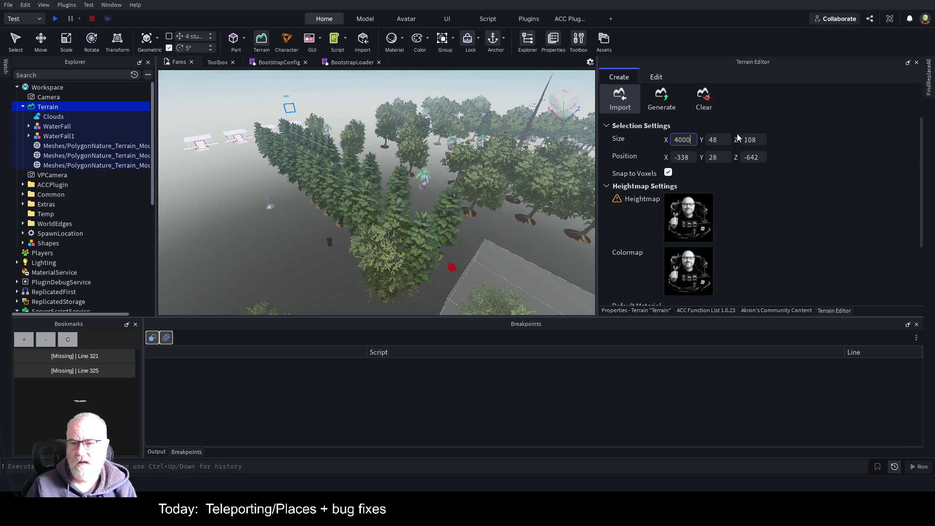
key(Tab)
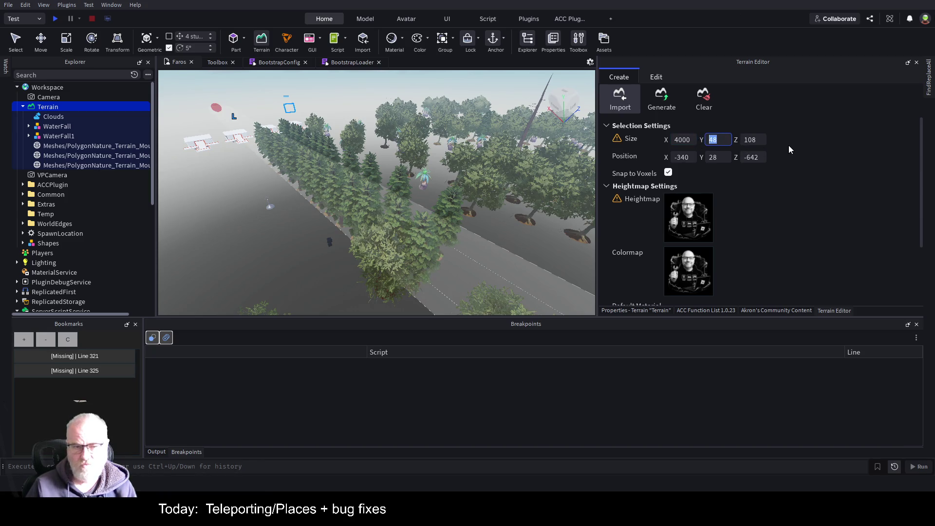
text(128)
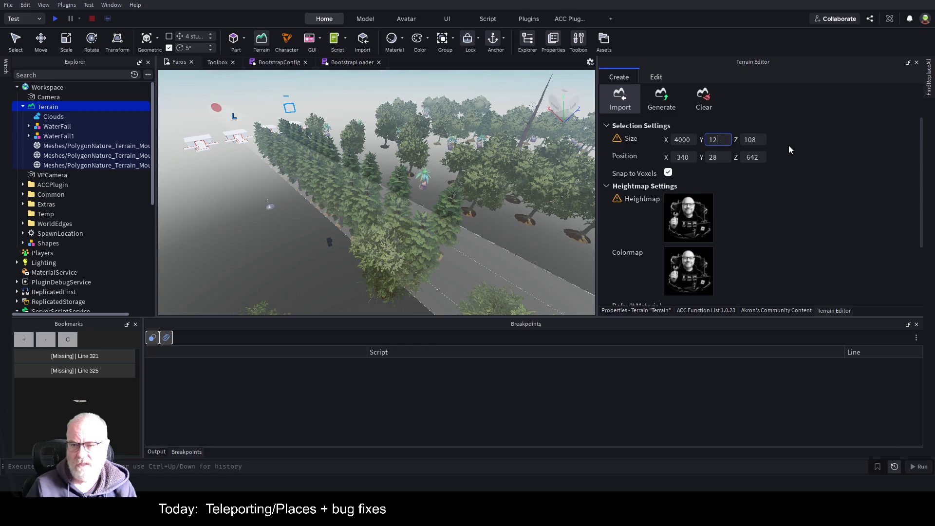
key(Tab)
text(4000)
key(Tab)
Set the import Position to 0, 0, 0.
text(0 0)
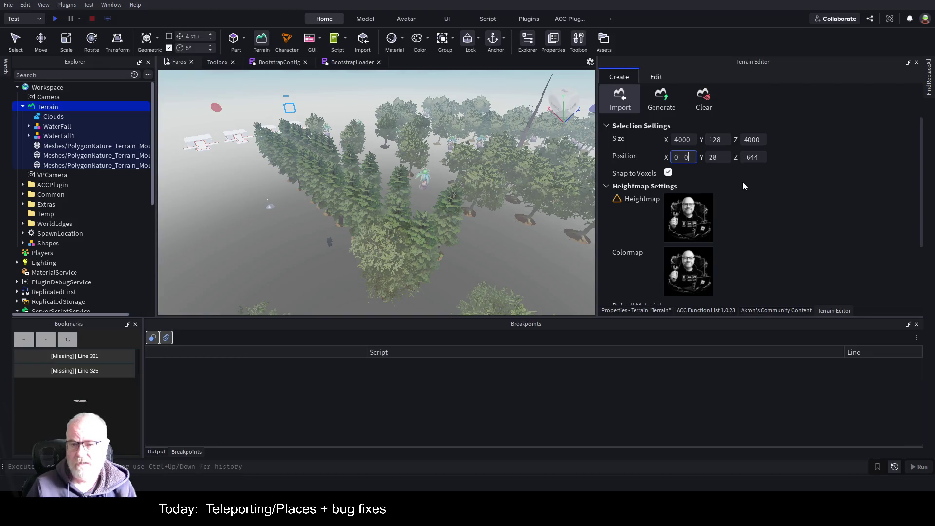
key(BackSpace)
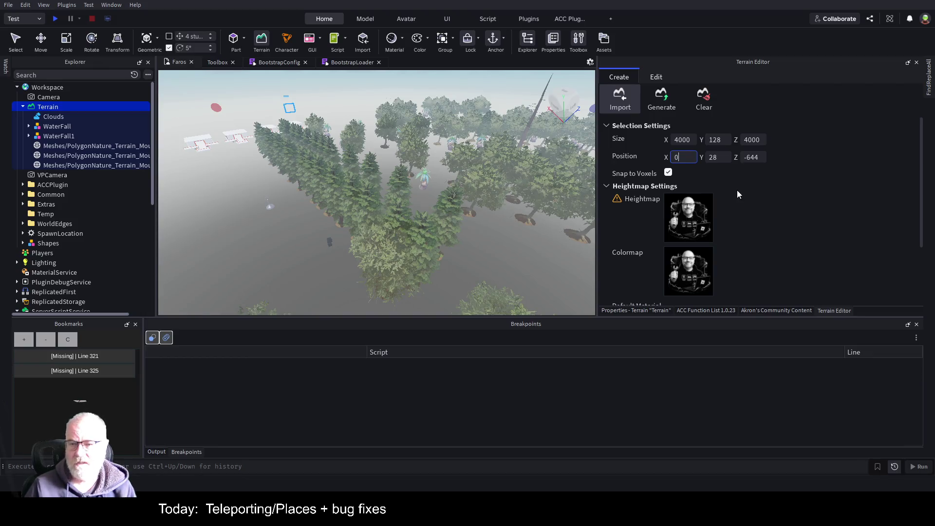
key(Tab)
text(0)
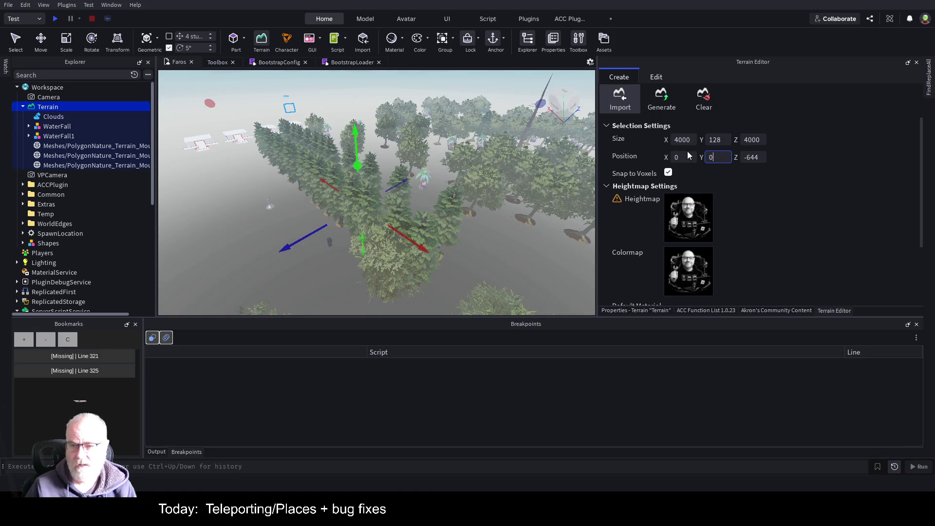
key(Return)
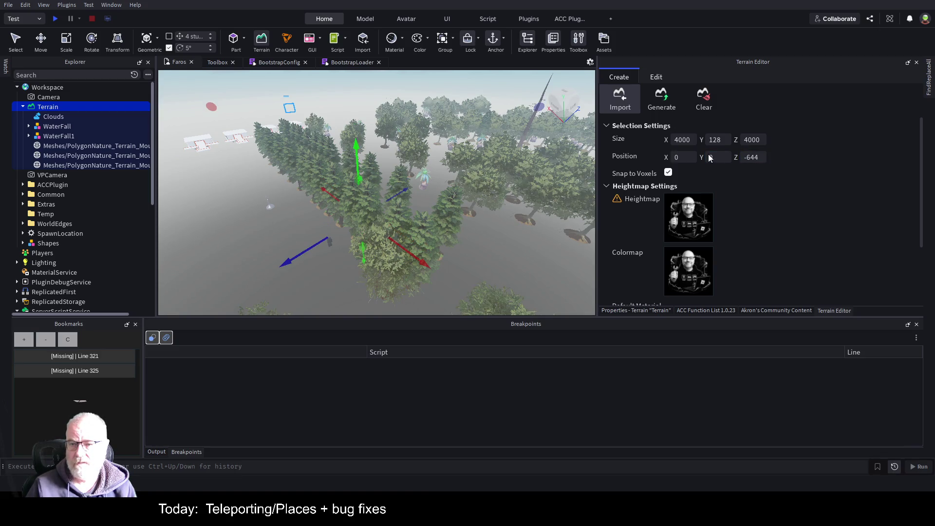
double_click(759, 158)
text(0)
key(Return)
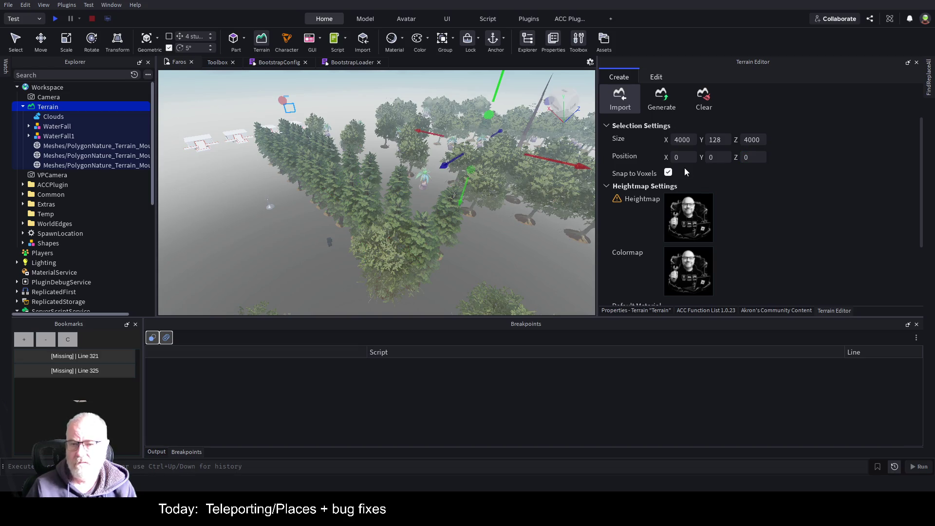
Choose Sand as the default material and import the heightmap terrain.
scroll(785, 221, down, 3)
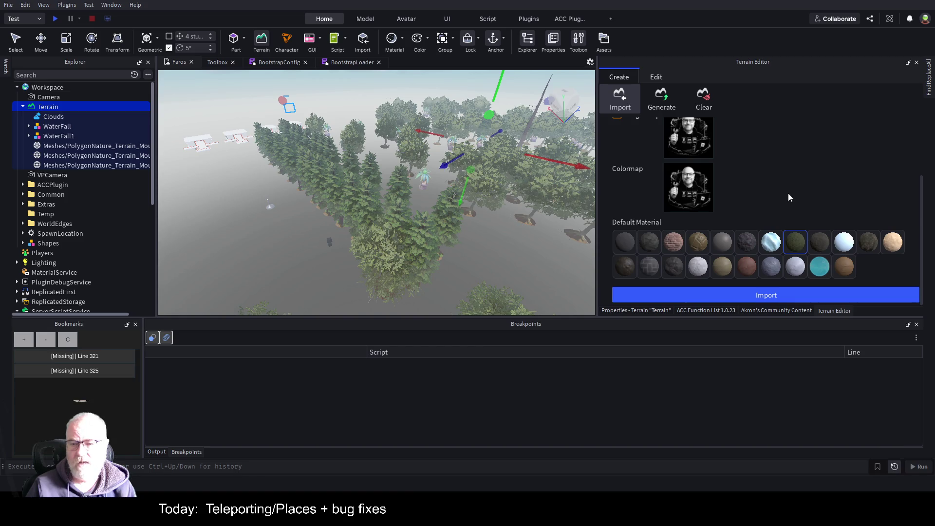
click(718, 267)
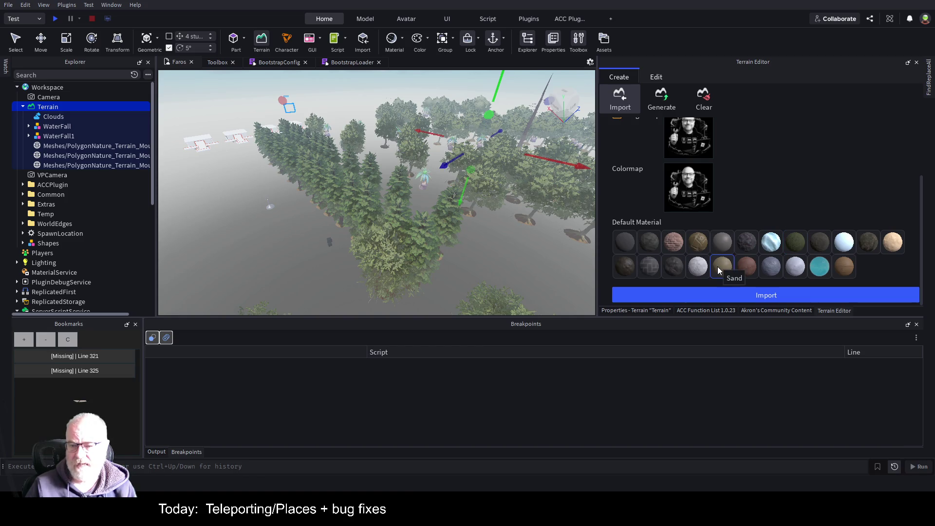
click(818, 298)
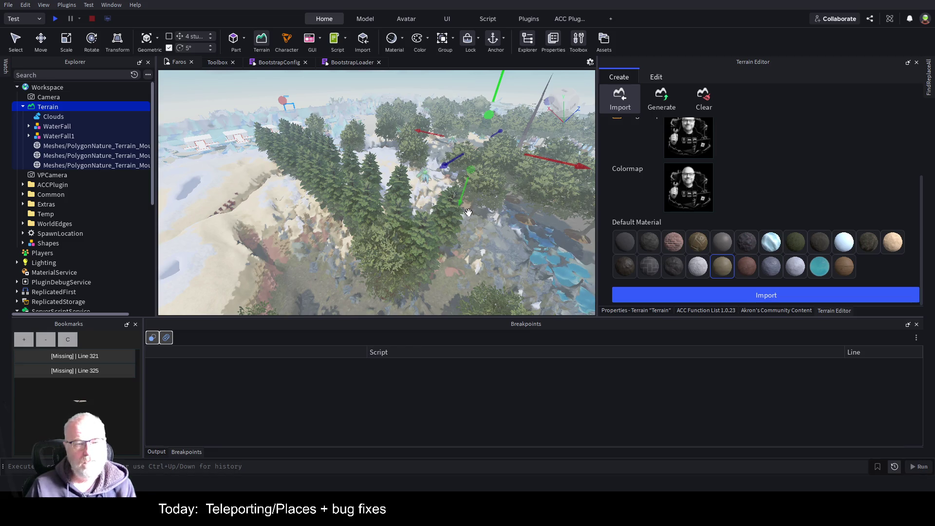
Orbit and fly the camera to inspect the new face-shaped hills.
mouse_move(456, 201)
mouse_down()
mouse_move(446, 205)
mouse_move(489, 203)
mouse_move(472, 207)
mouse_move(480, 205)
mouse_up()
scroll(456, 197, down, 5)
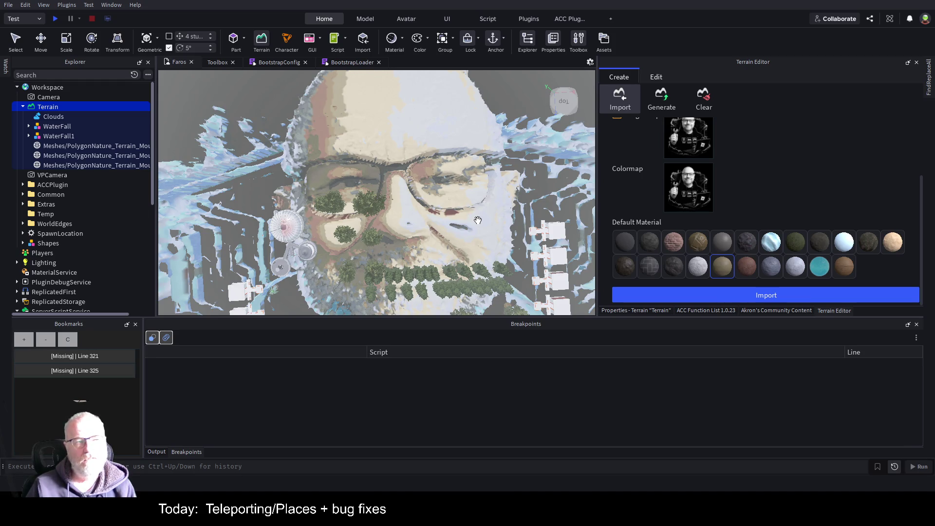
scroll(478, 220, up, 4)
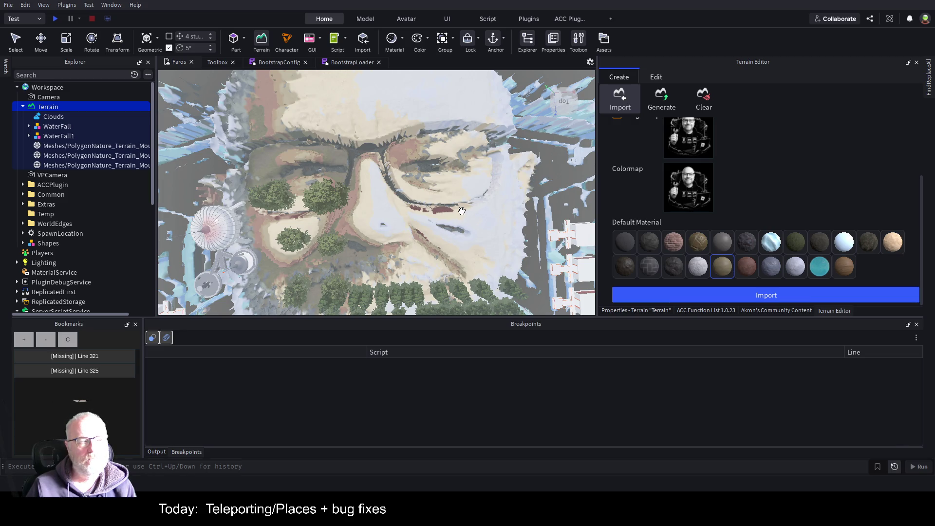
scroll(460, 211, up, 3)
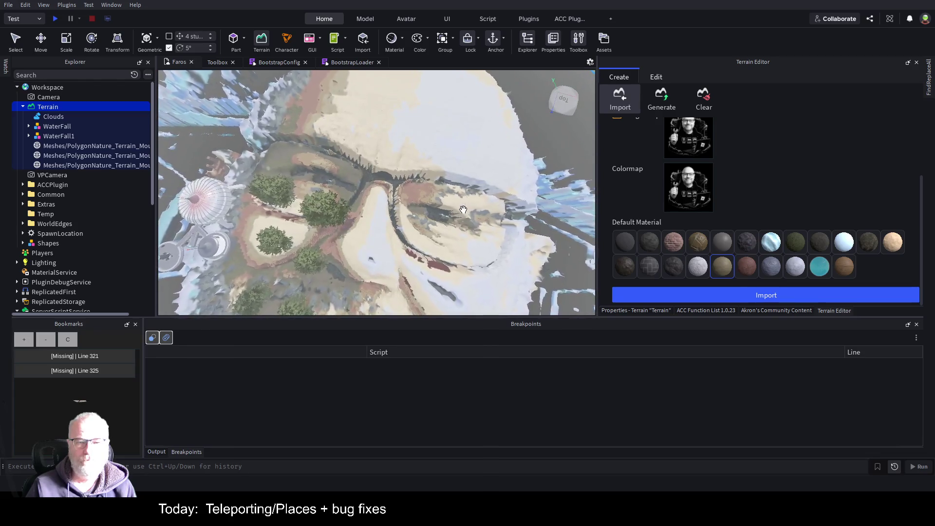
scroll(468, 211, up, 5)
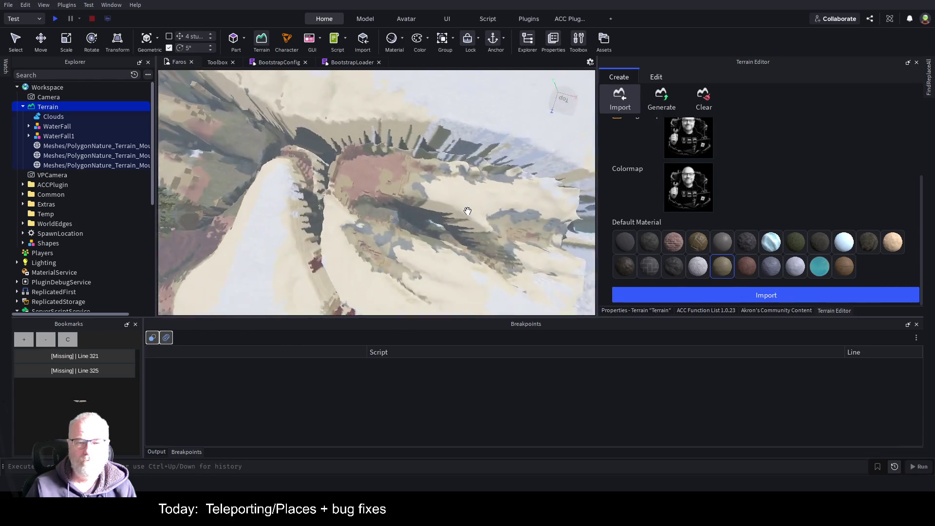
scroll(487, 198, down, 10)
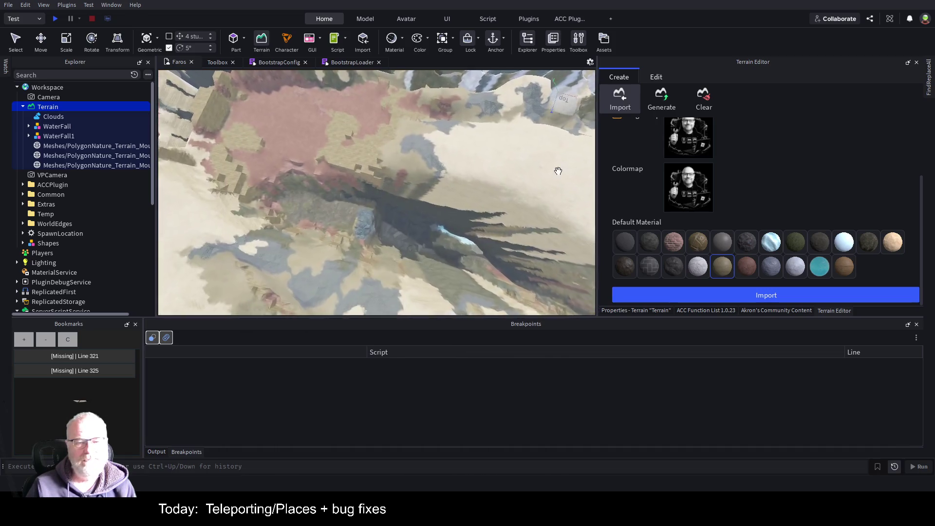
drag(559, 171, 558, 171)
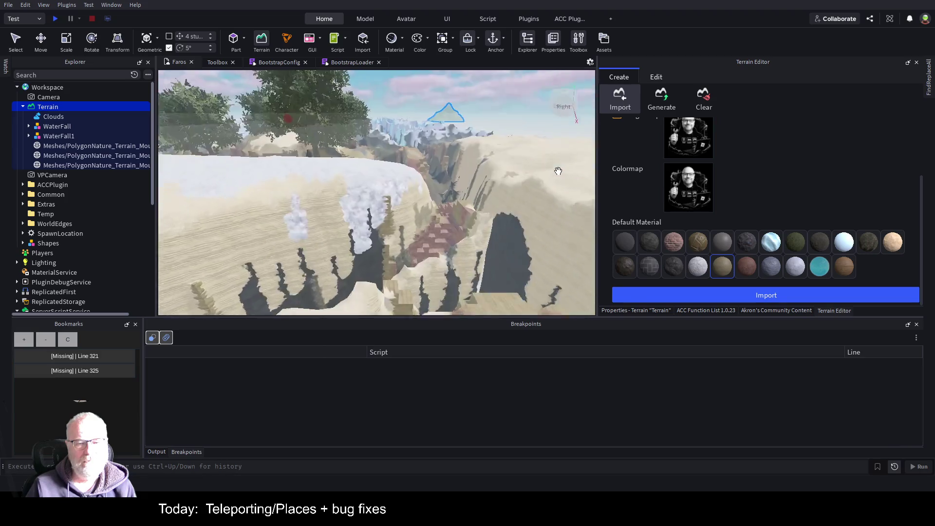
drag(558, 171, 558, 171)
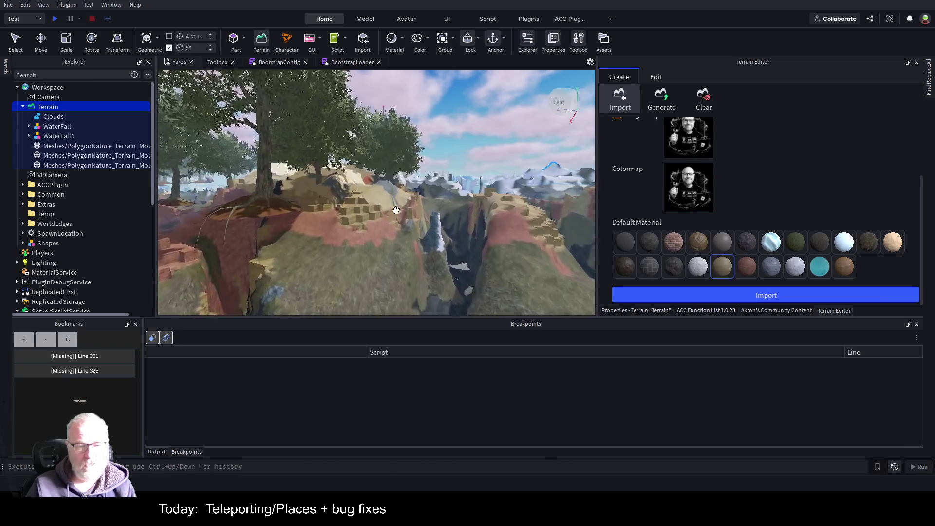
key(w)
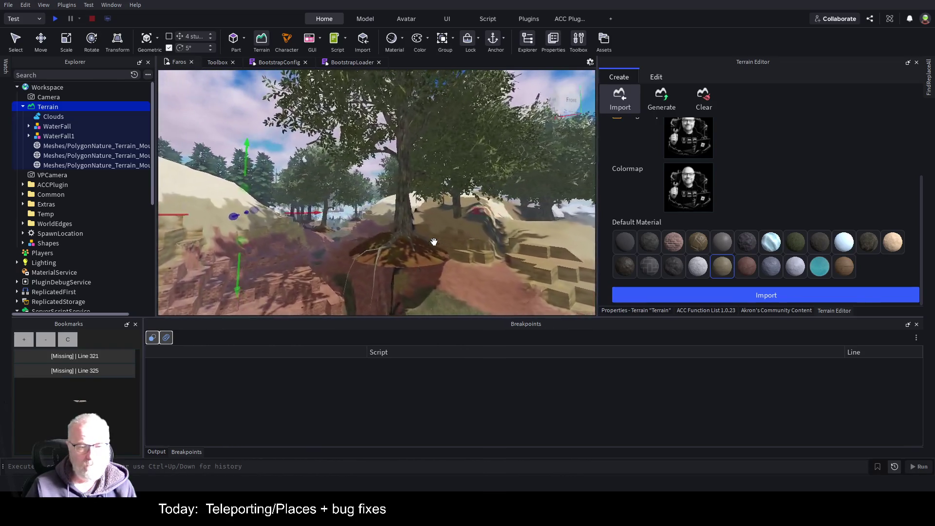
key(w)
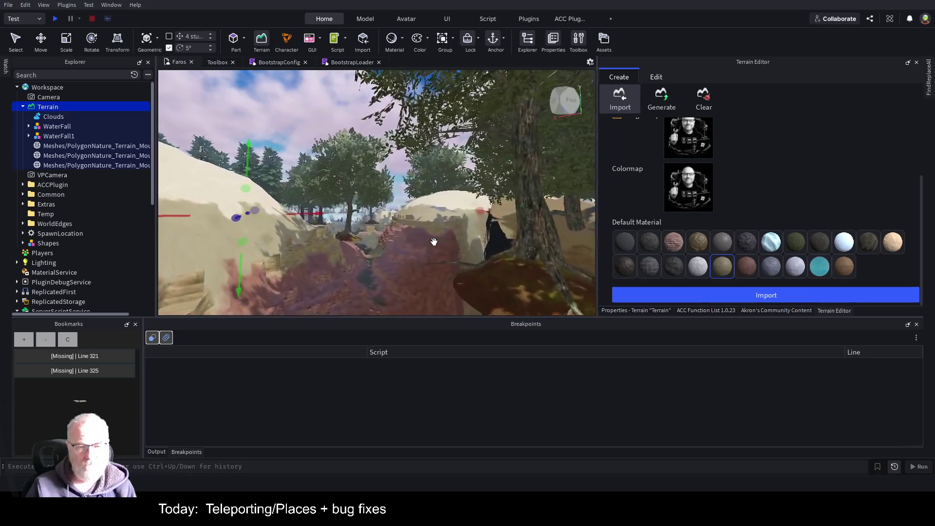
key(w)
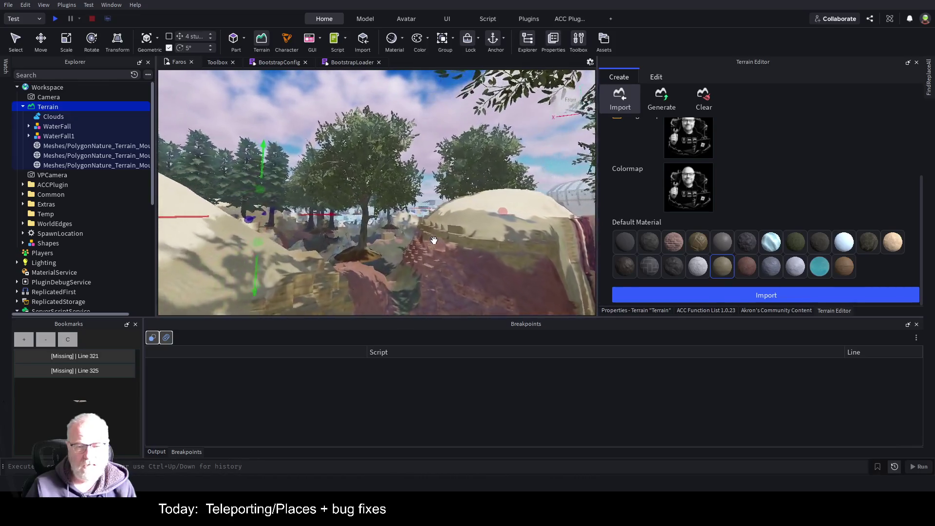
key(w)
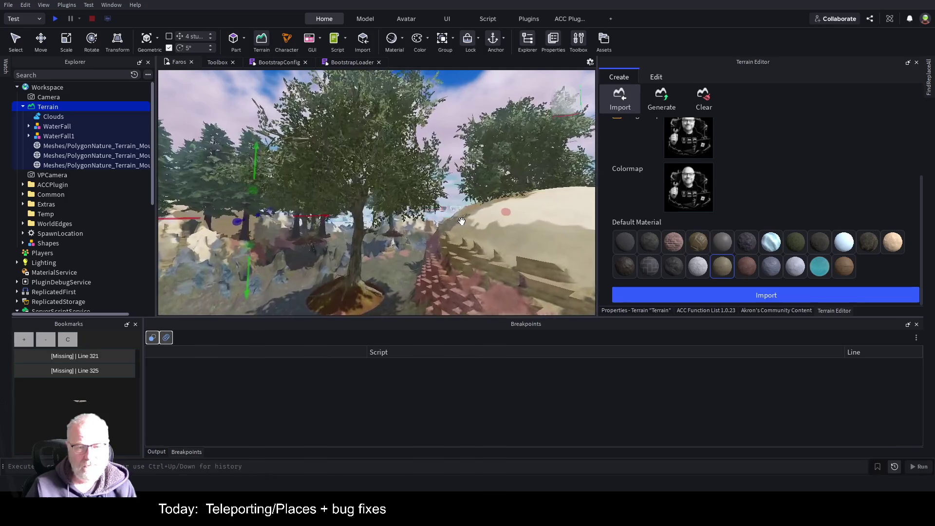
key(w)
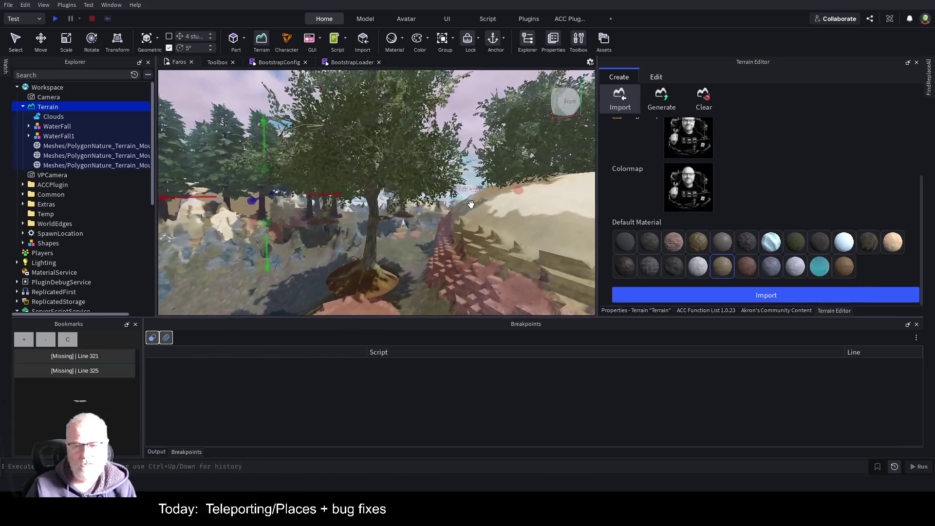
key(w)
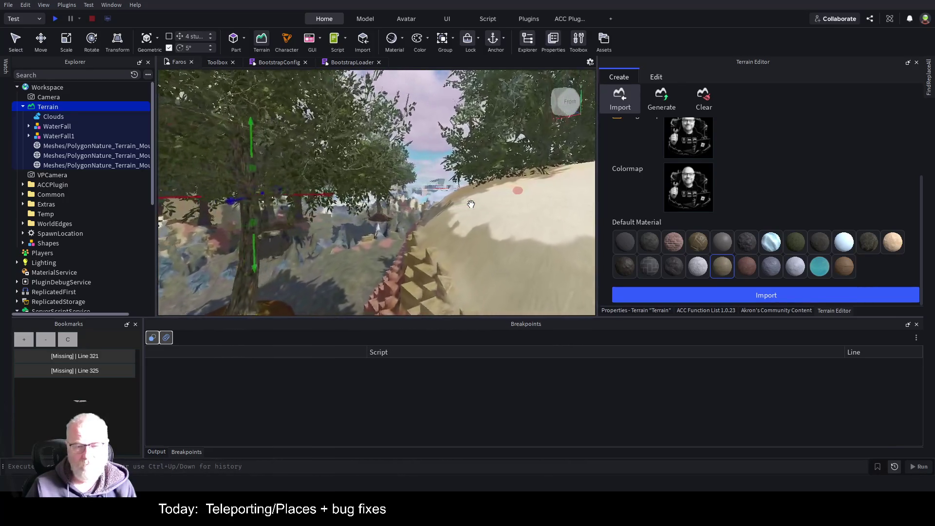
key(a)
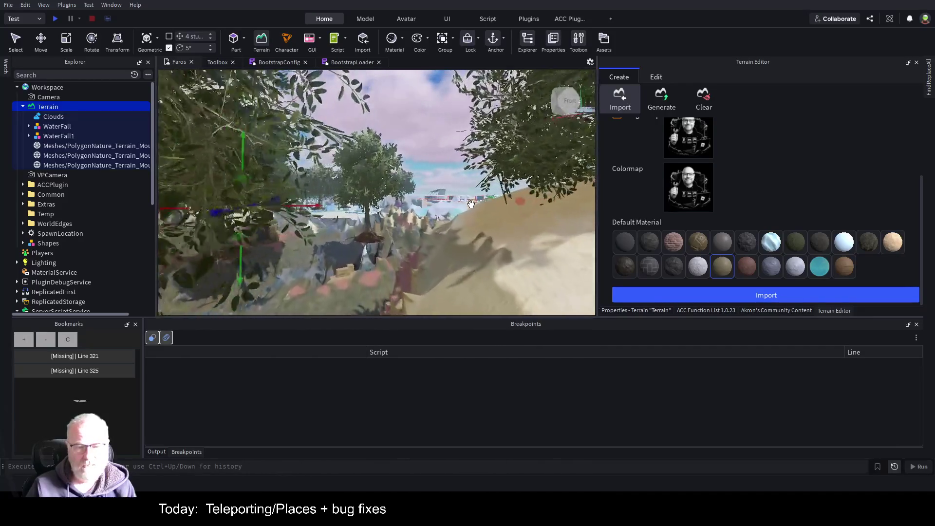
key(w)
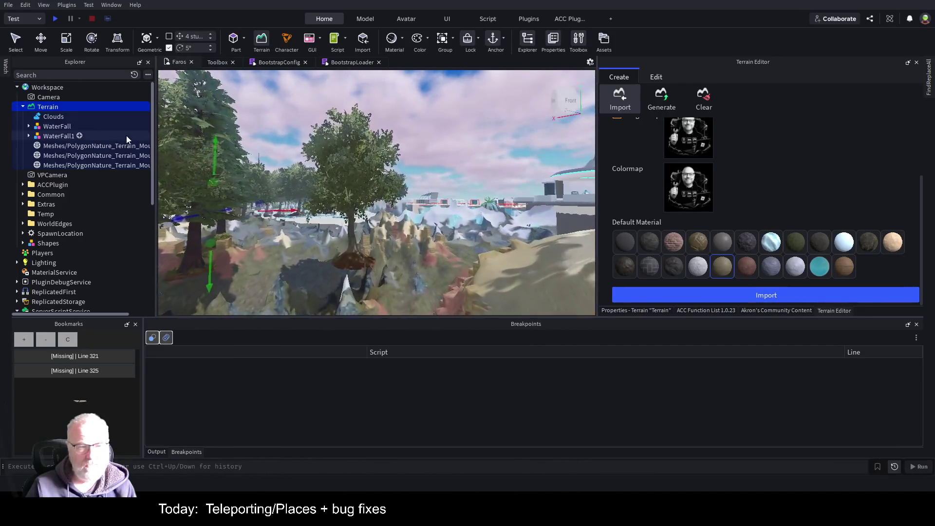
key(w)
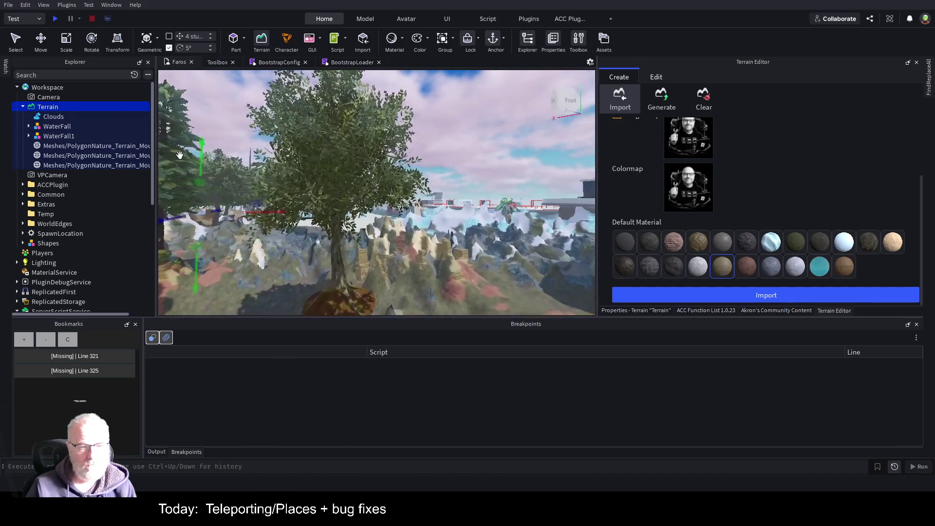
key(w)
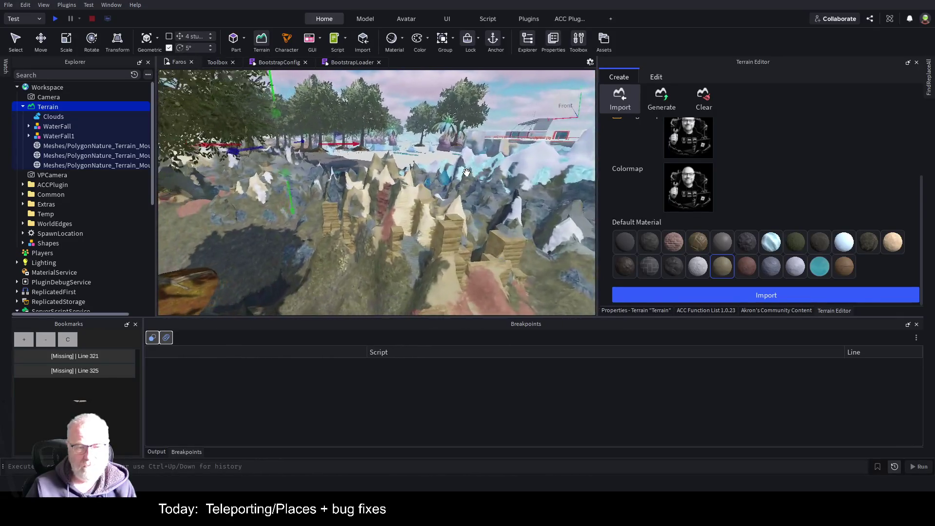
scroll(467, 172, up, 2)
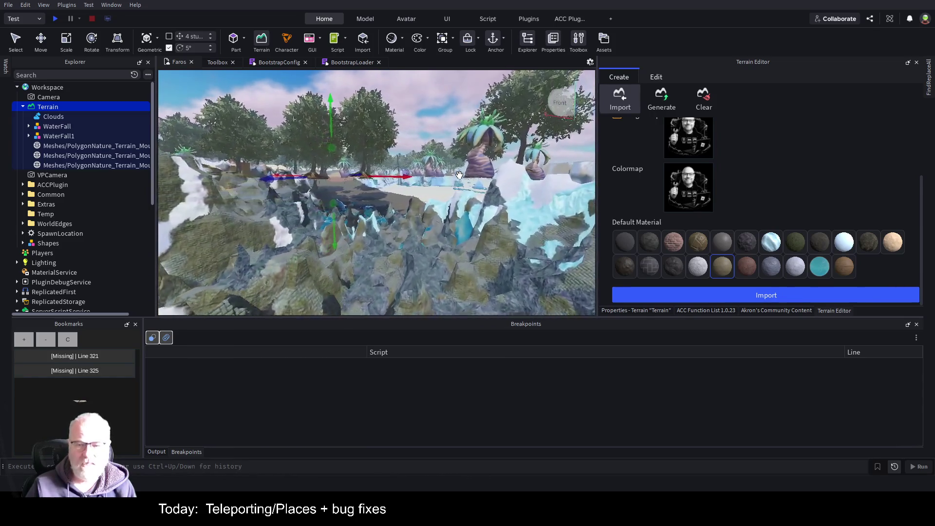
scroll(499, 186, up, 1)
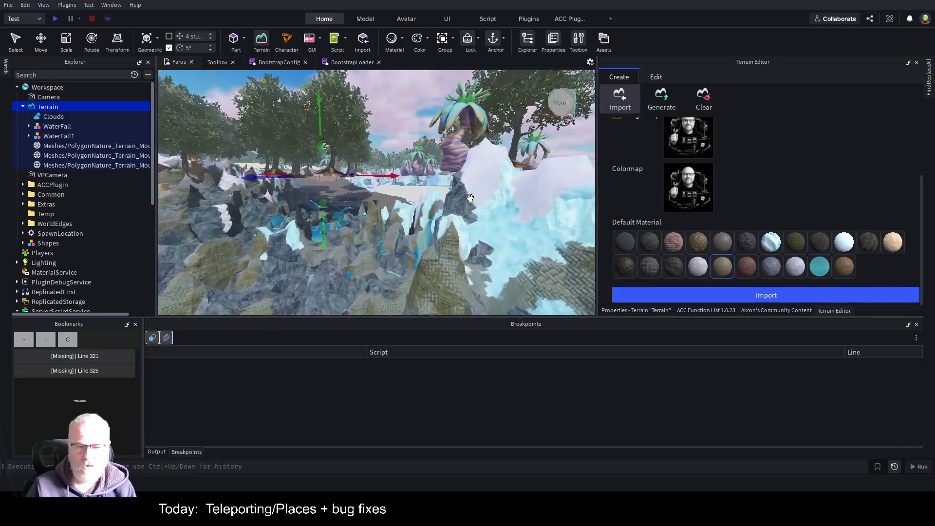
key(a)
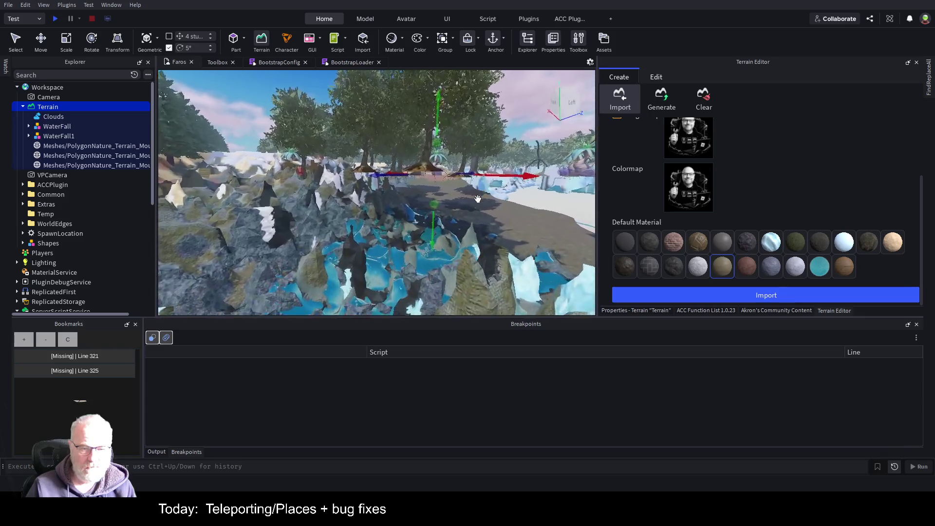
key(w)
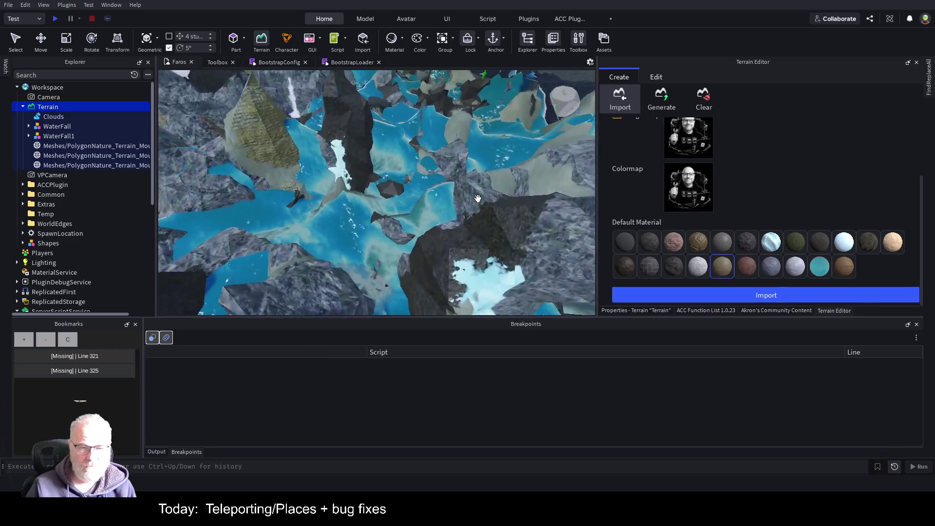
key(w)
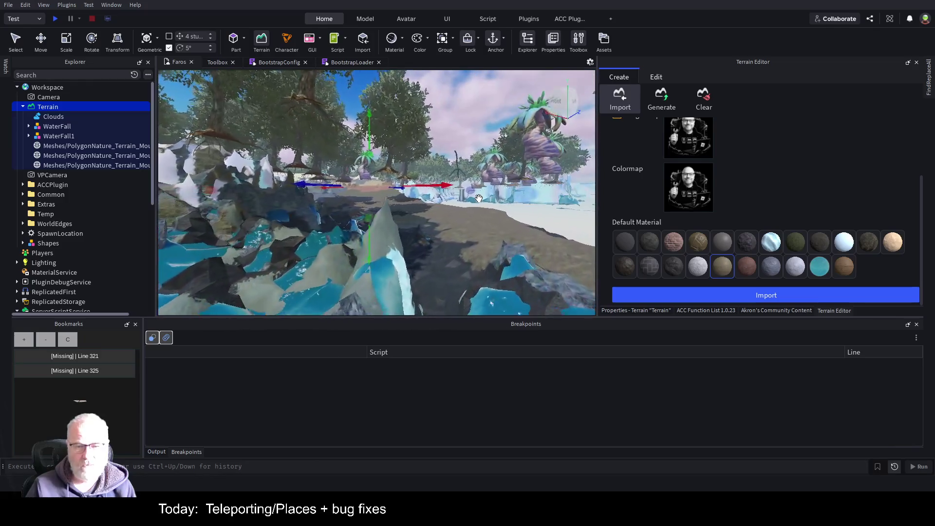
key(w)
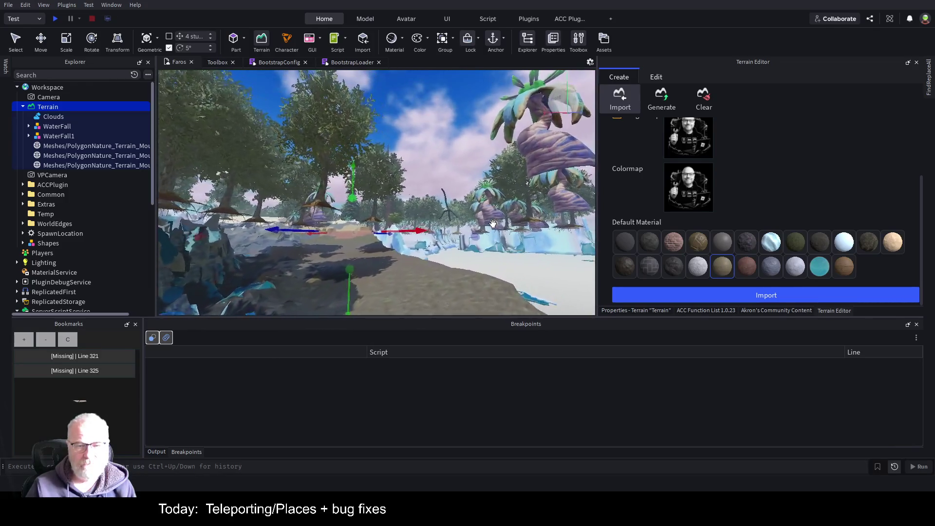
key(w)
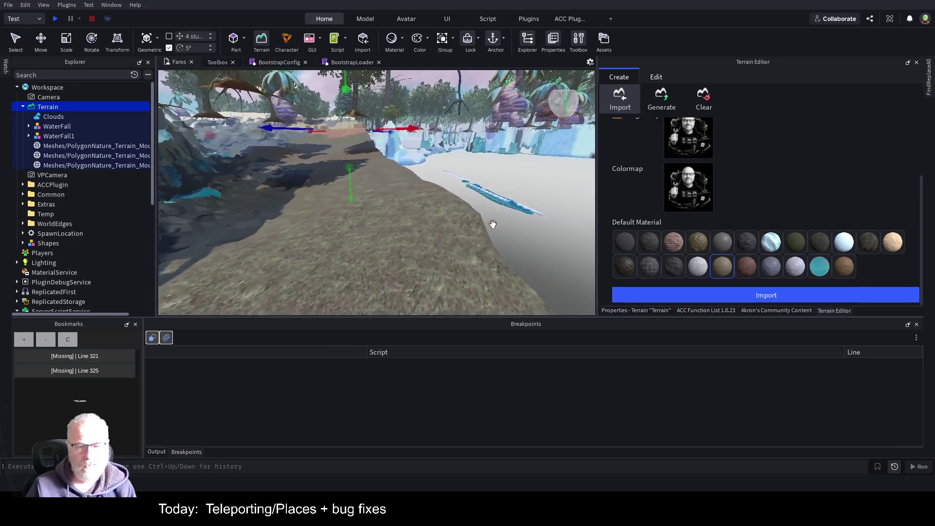
key(w)
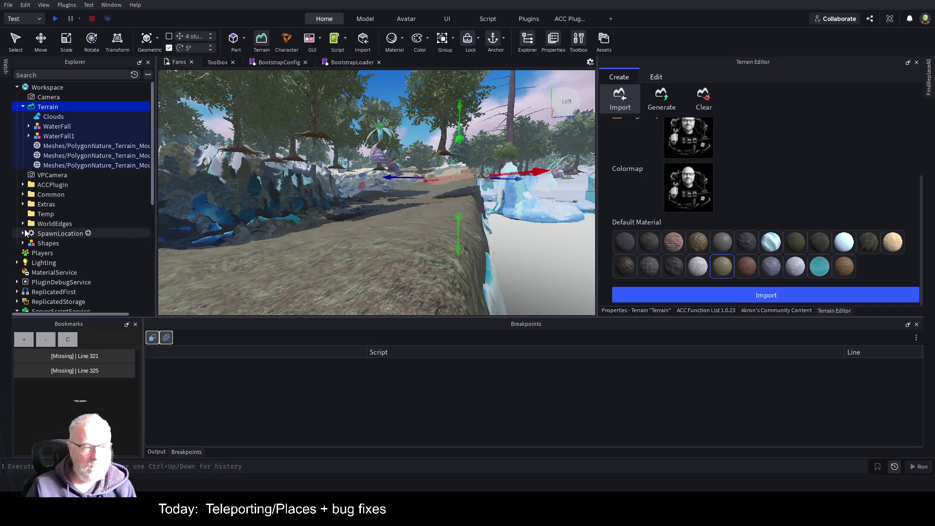
Expand Common > Buildings > Outposts and frame the OutpostSouth model.
click(23, 194)
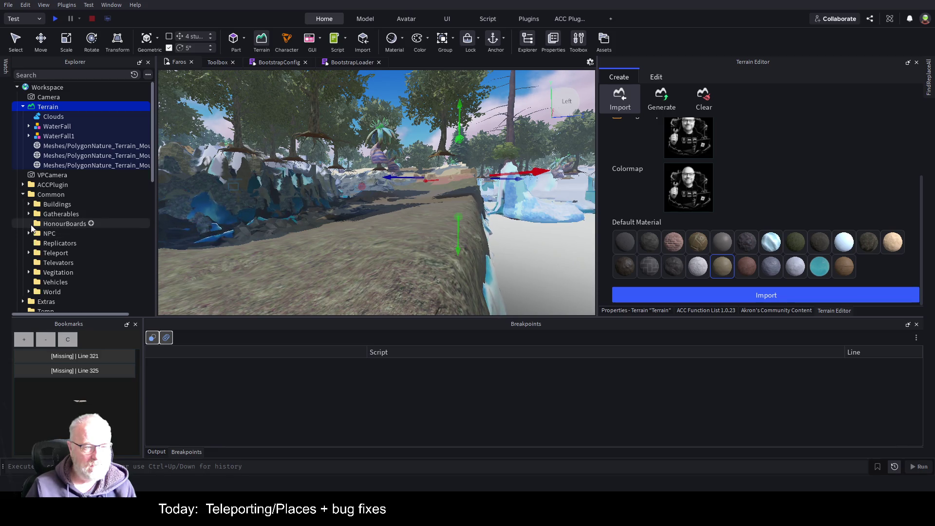
click(28, 205)
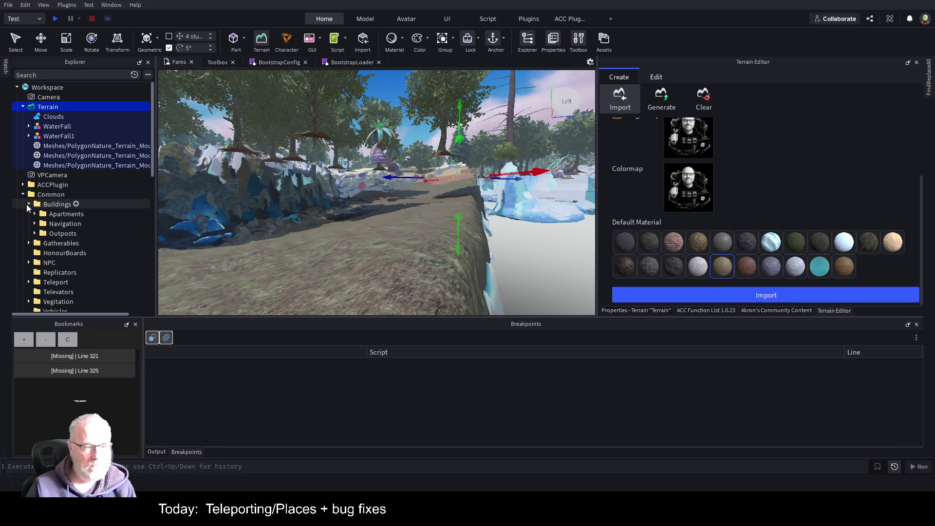
click(35, 233)
click(87, 245)
key(f)
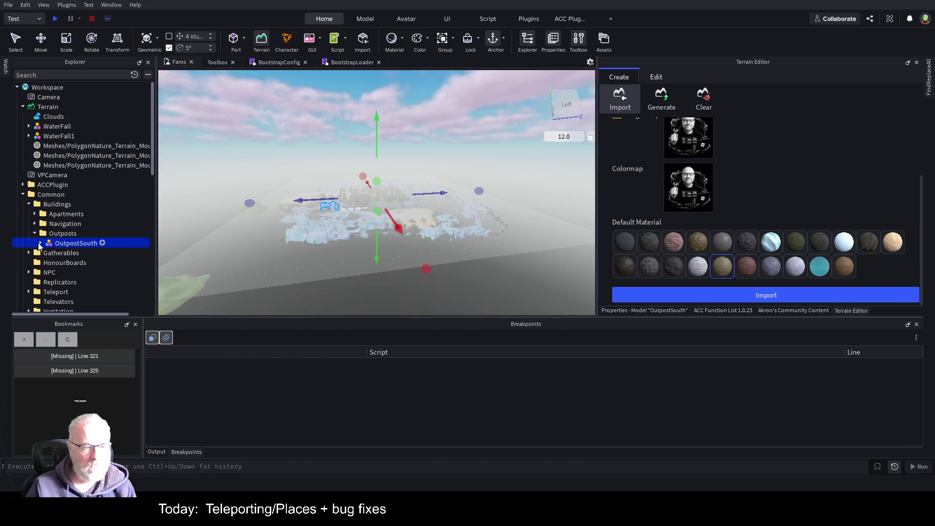
Expand OutpostSouth's Props folder and select an SI_SiFiBox_01 crate.
click(40, 243)
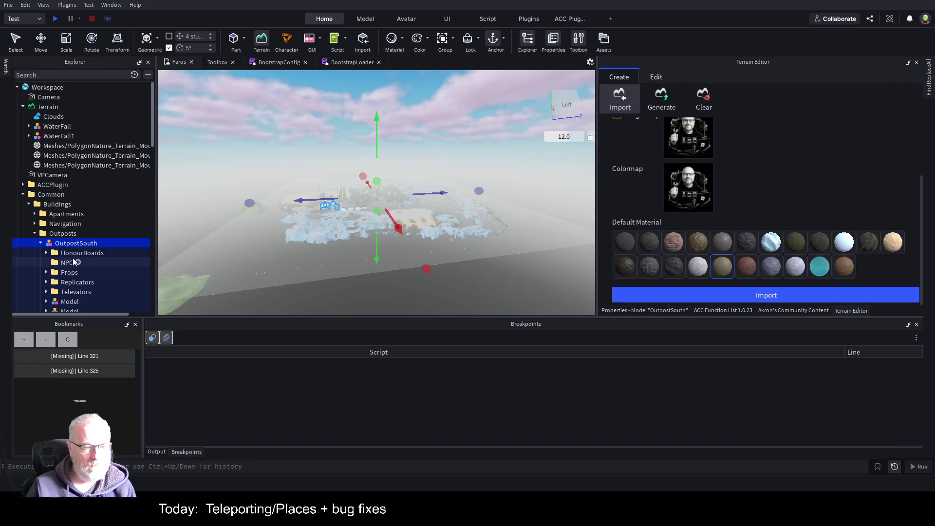
click(47, 272)
click(86, 292)
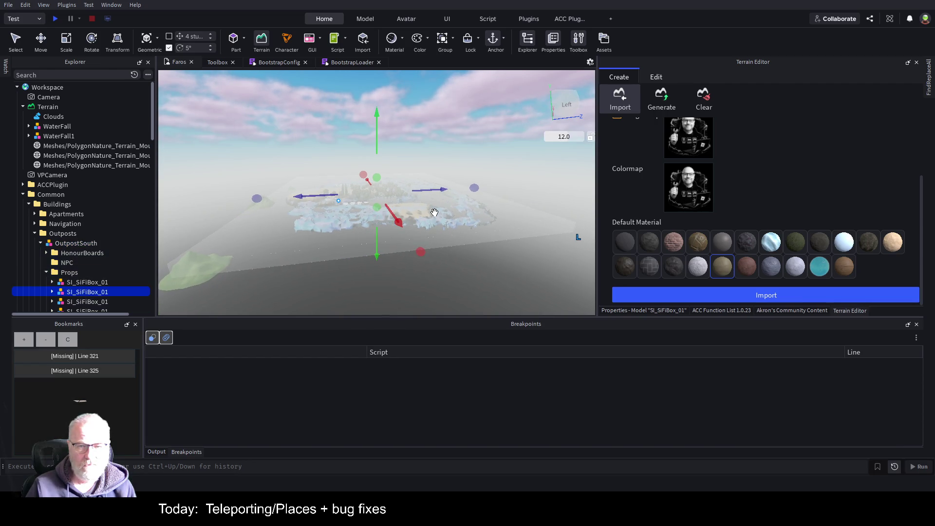
click(450, 97)
Close the Terrain Editor, focus the SI_SiFiBox_01 crate and orbit around the domed outpost.
key(f)
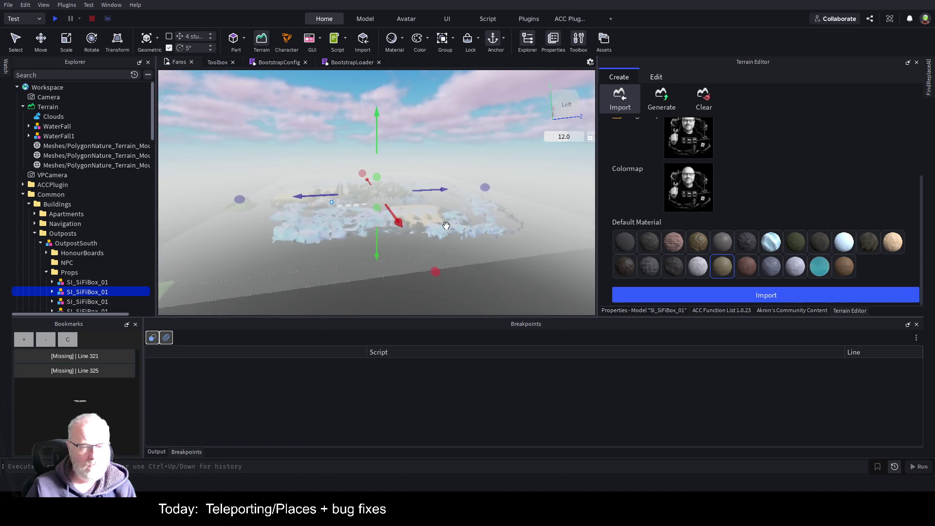
click(261, 41)
scroll(501, 181, up, 5)
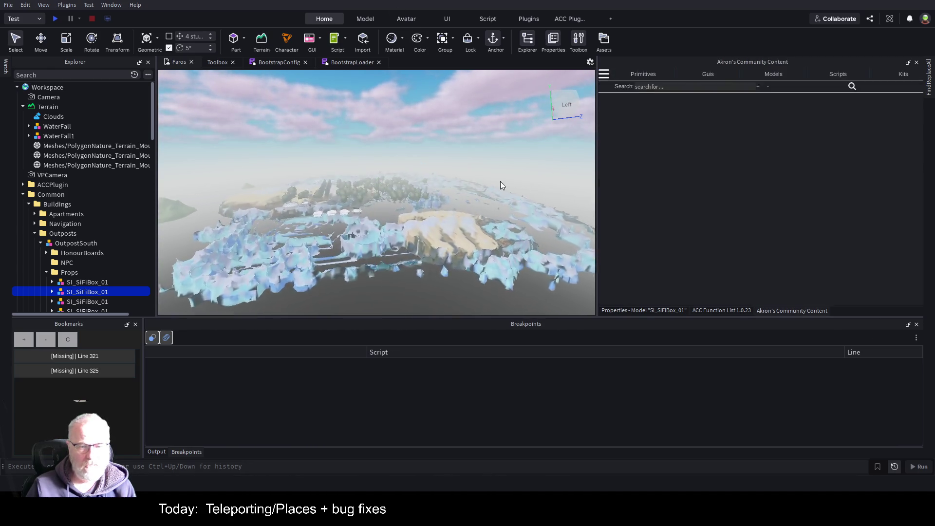
key(f)
scroll(463, 190, down, 5)
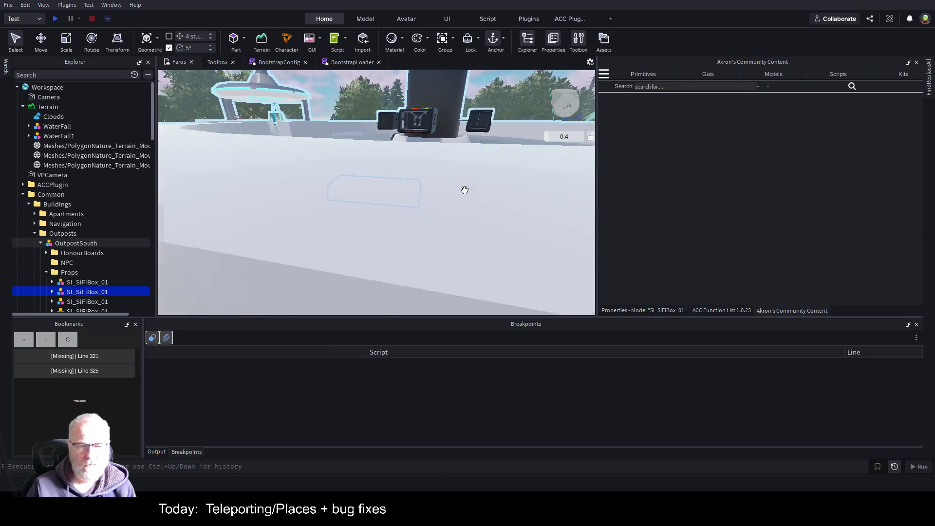
drag(465, 190, 482, 191)
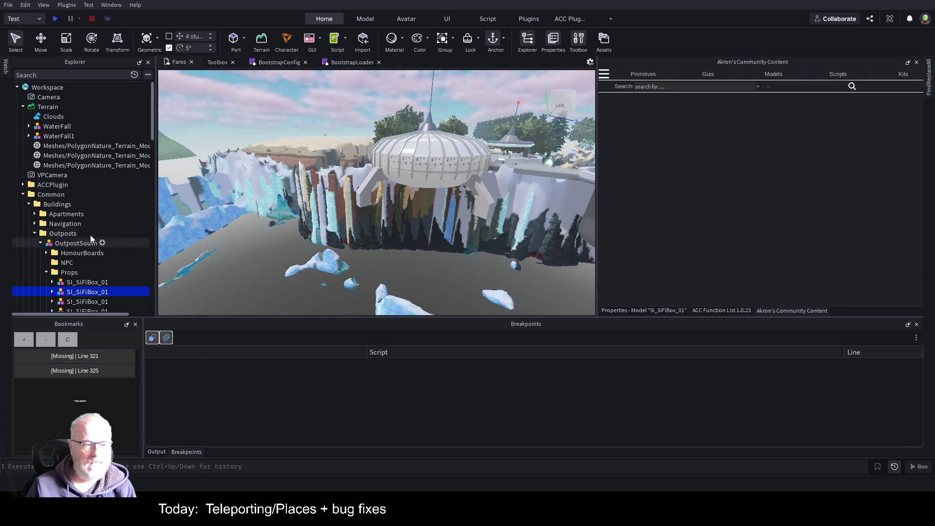
click(267, 47)
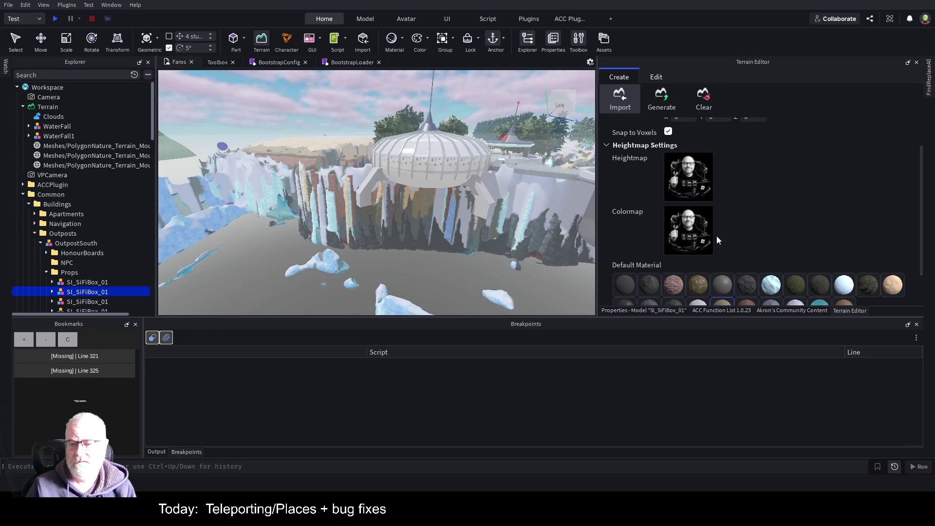
Show the Terrain Editor's Clear tab with the Clear All Terrain option.
scroll(733, 208, up, 2)
click(712, 100)
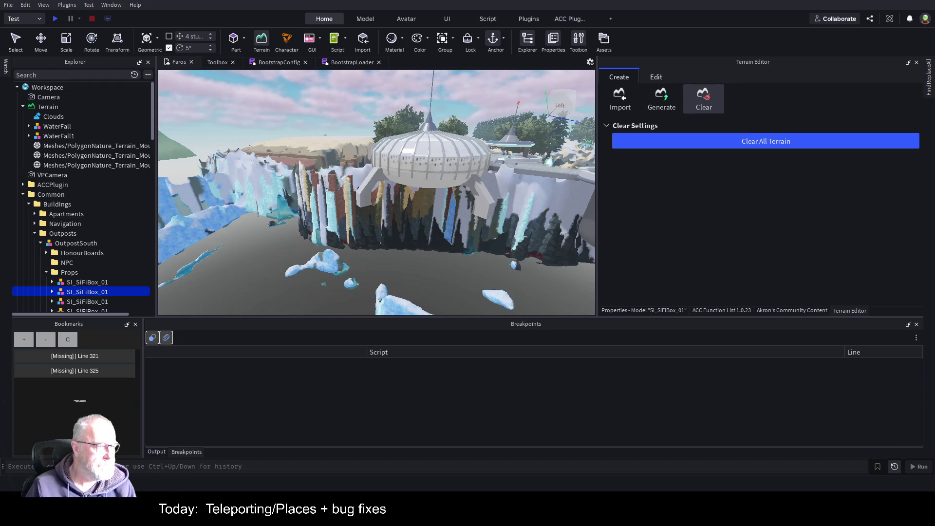
Switch to the Paint.NET window with the blank 2048 × 2048 image.
key(alt+Tab)
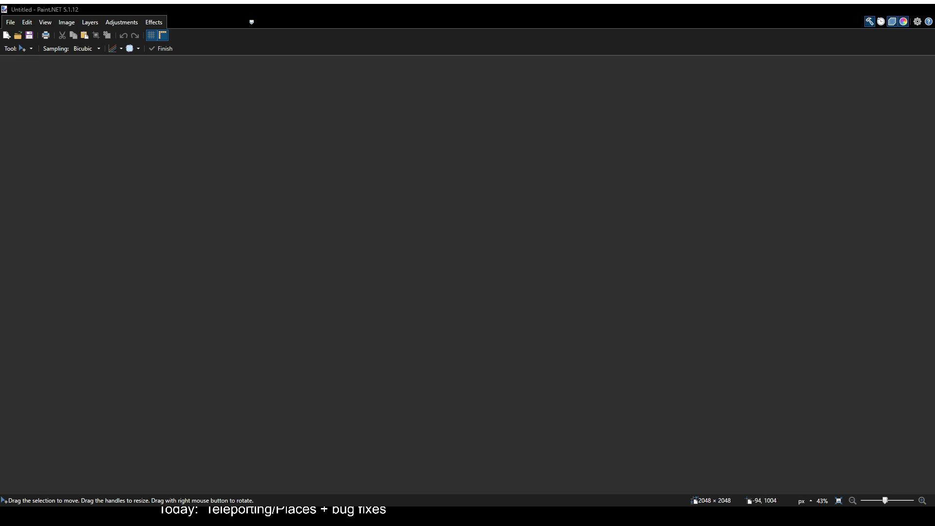
Re-maximize Paint.NET and paint one Paintbrush stroke on the blank 2048 × 2048 canvas.
key(super+Down)
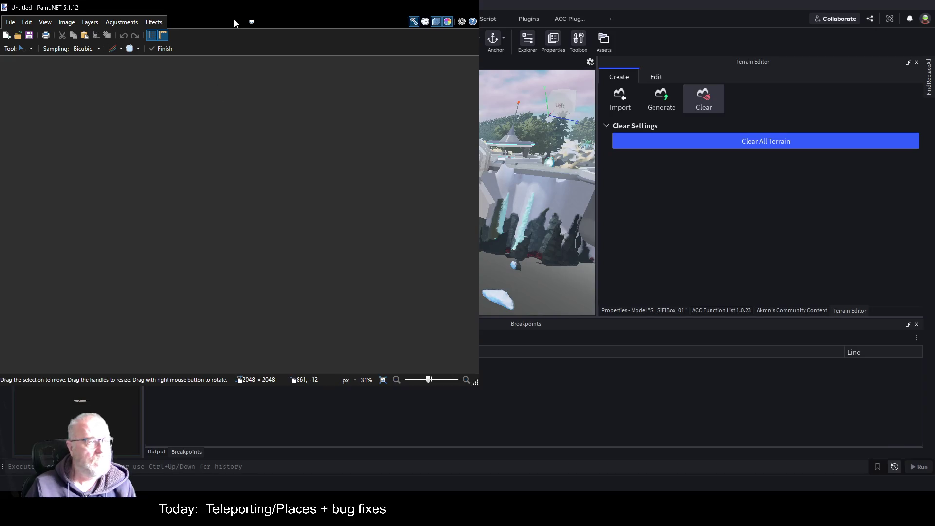
double_click(291, 14)
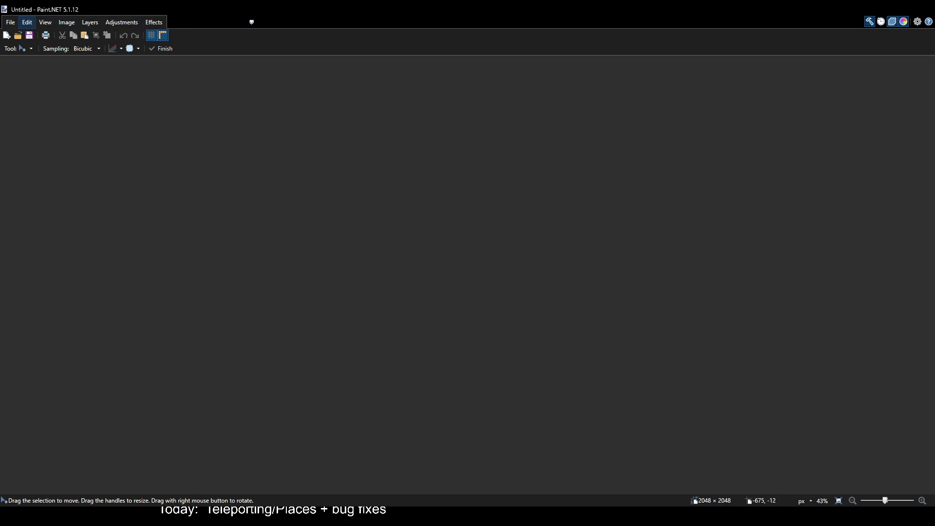
key(b)
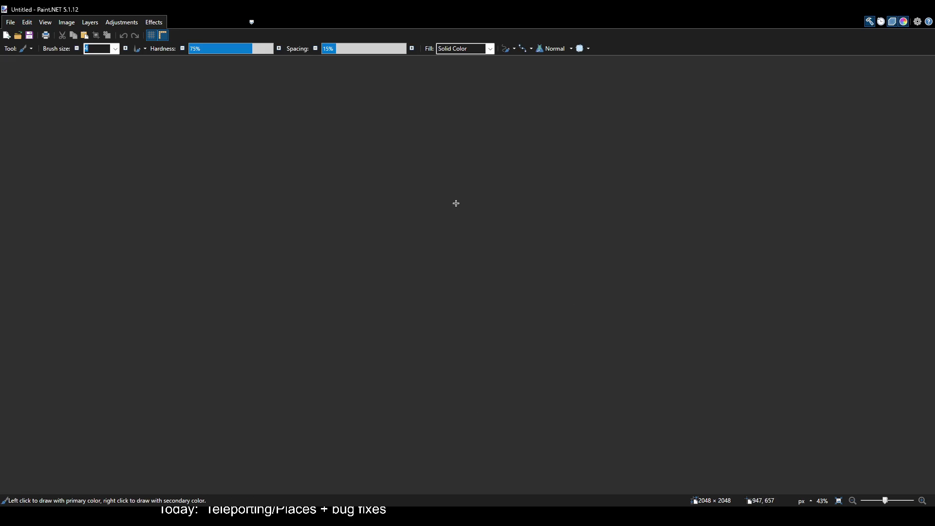
click(457, 203)
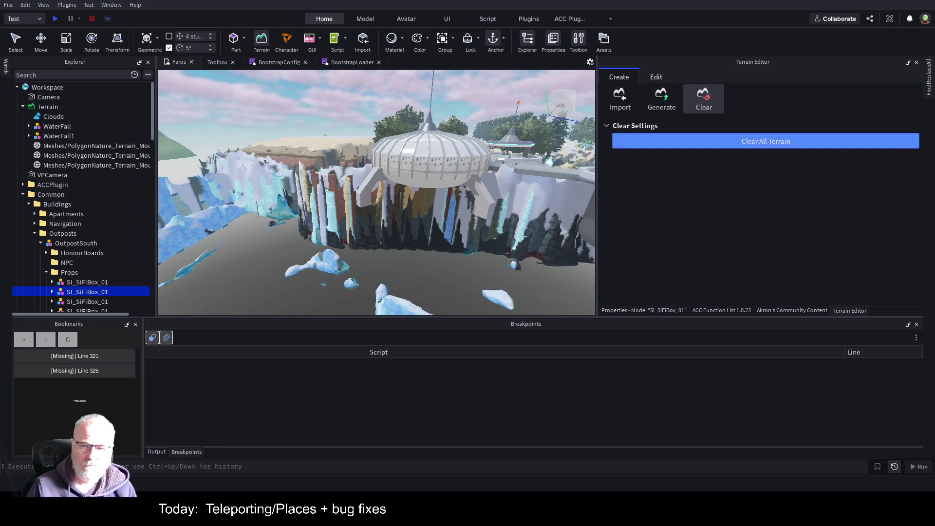
Clear all terrain, then delete the old heightmap and colormap images from Import.
click(709, 142)
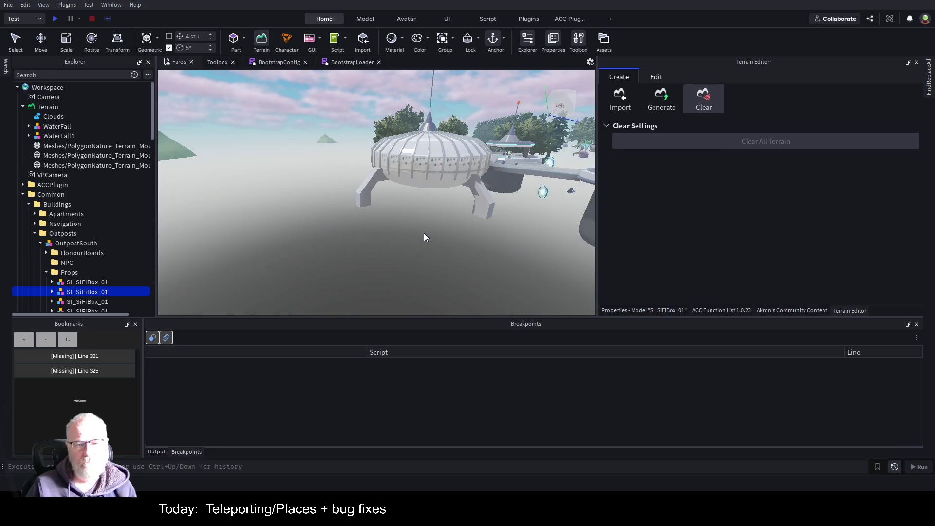
drag(499, 216, 498, 214)
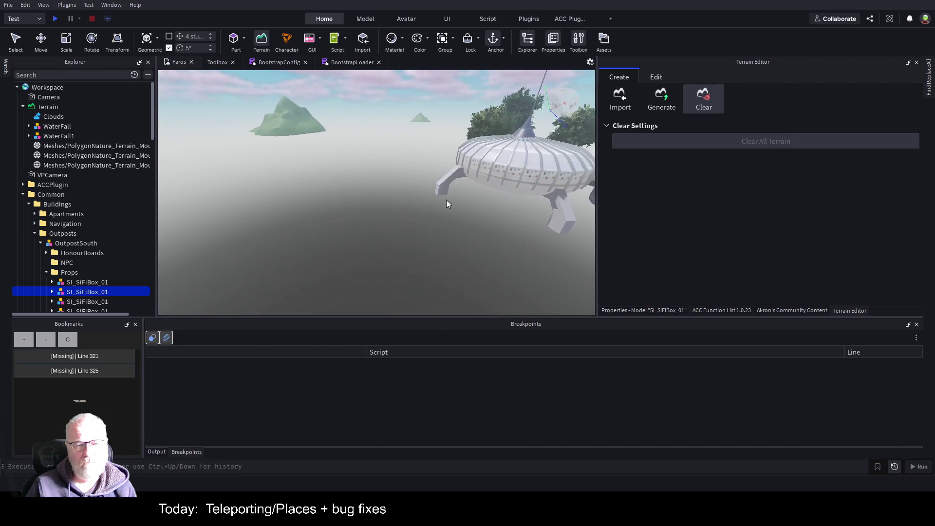
click(265, 40)
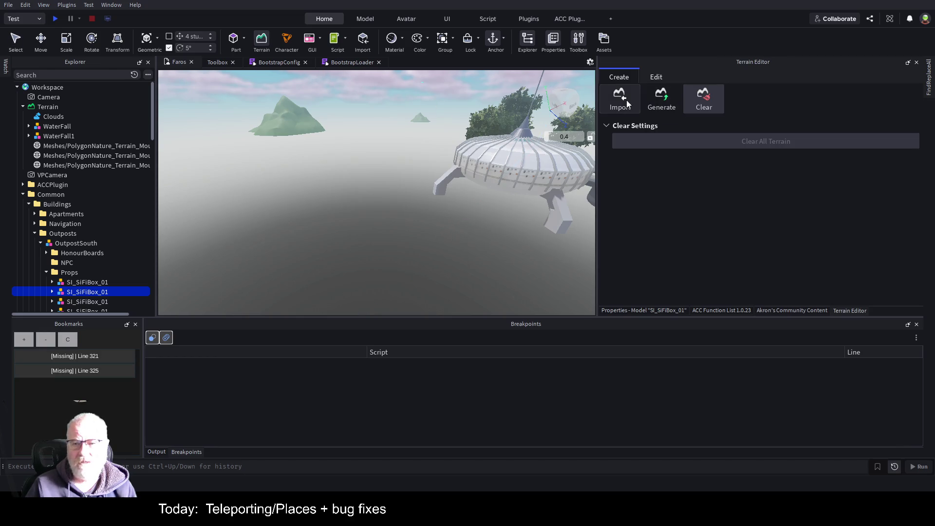
click(624, 98)
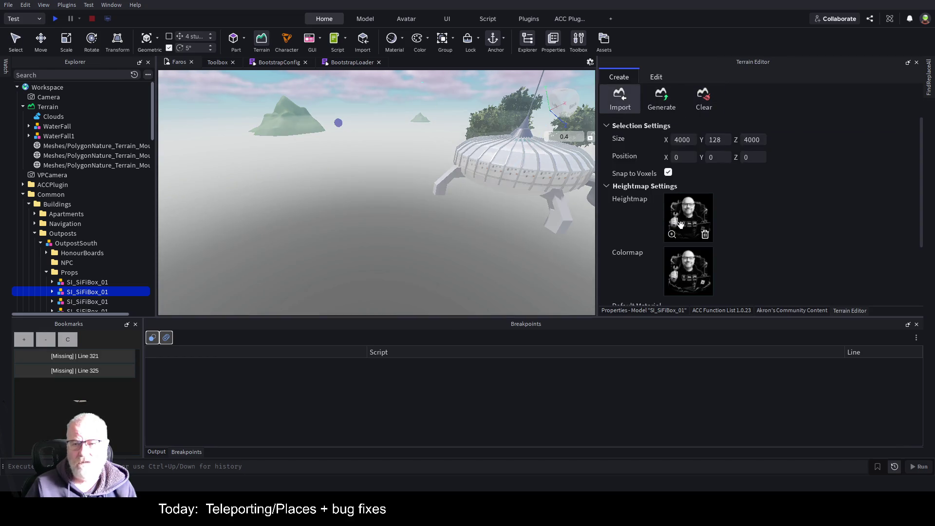
click(705, 235)
click(705, 291)
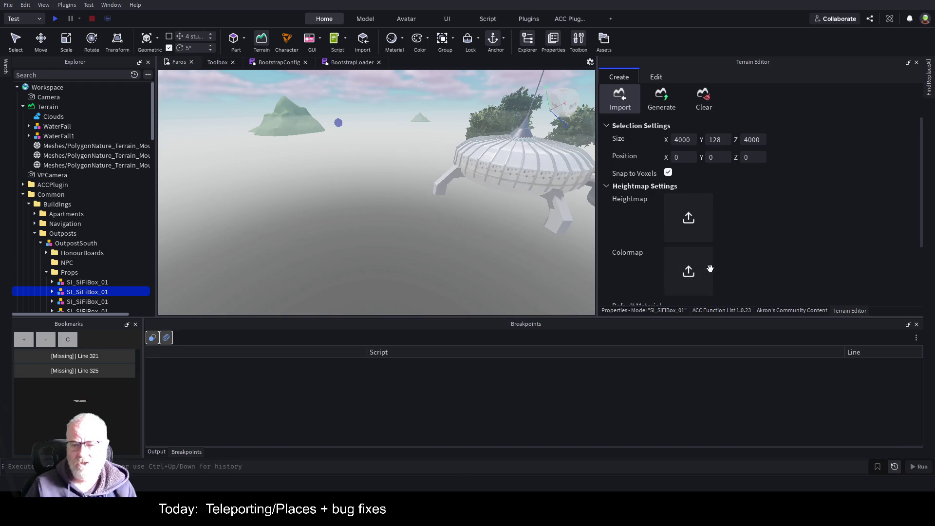
scroll(712, 226, down, 3)
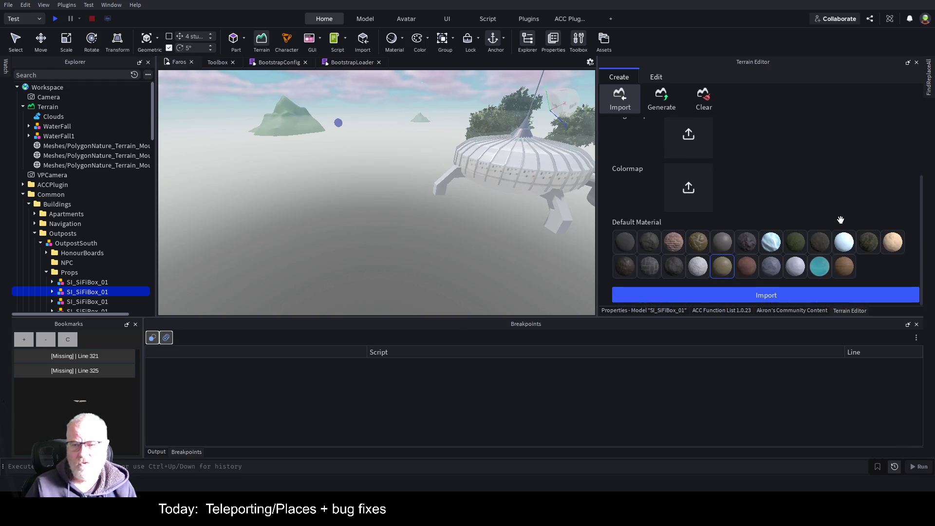
scroll(814, 209, up, 3)
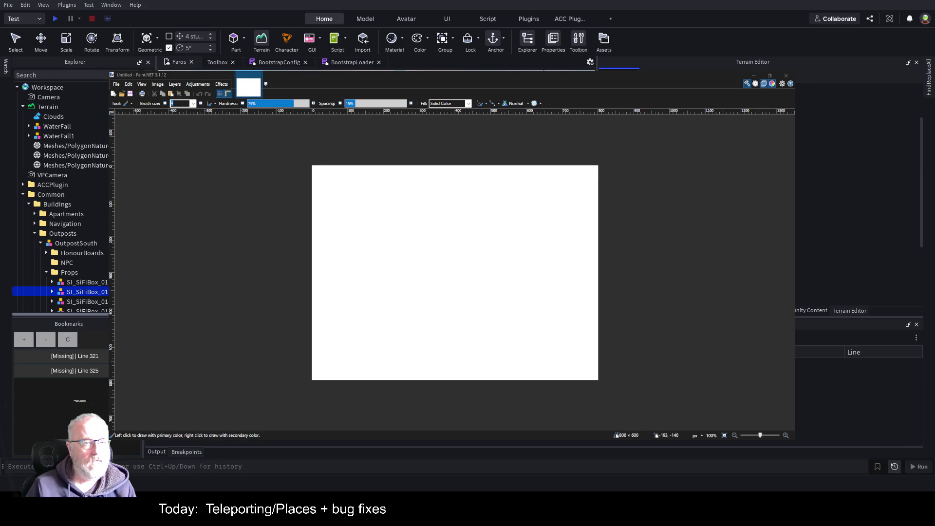
Create a new 2048 × 2048 image, zoom out to fit it, and pick the Paint Bucket at 50% tolerance.
click(255, 76)
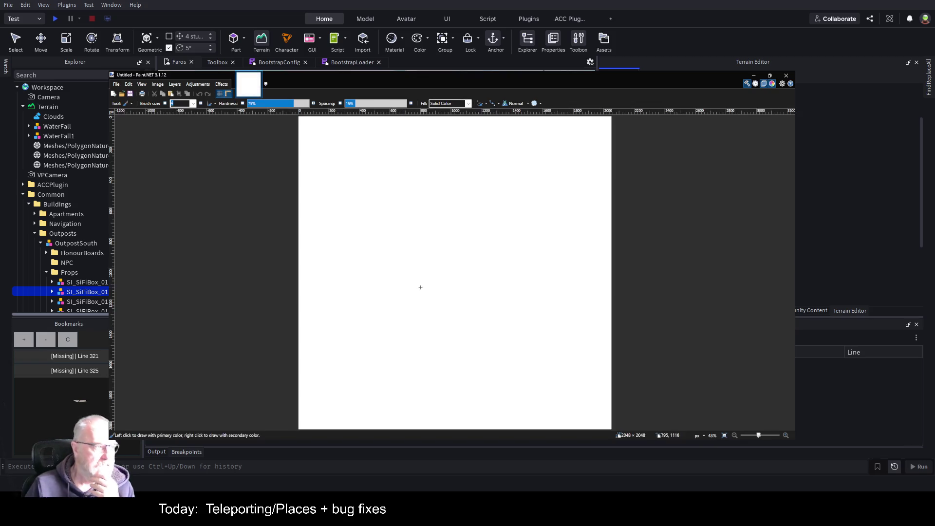
scroll(449, 264, down, 1)
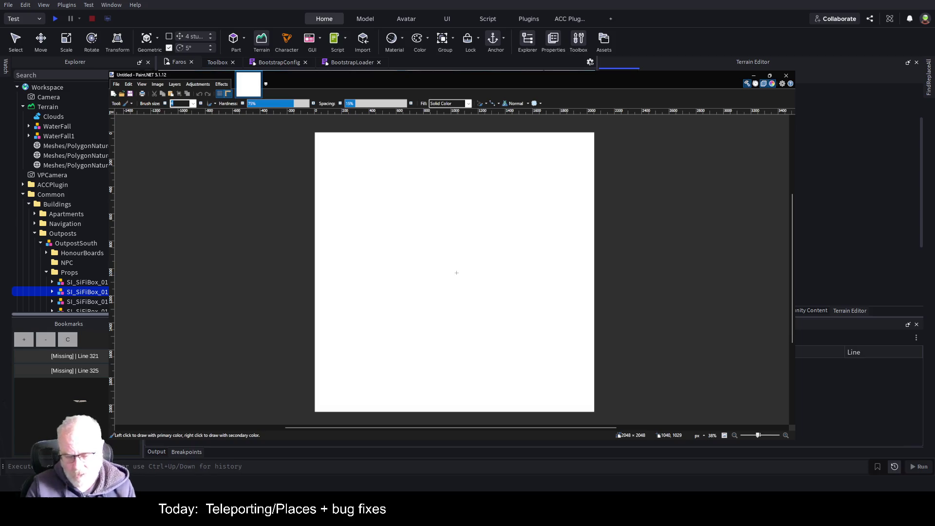
click(456, 272)
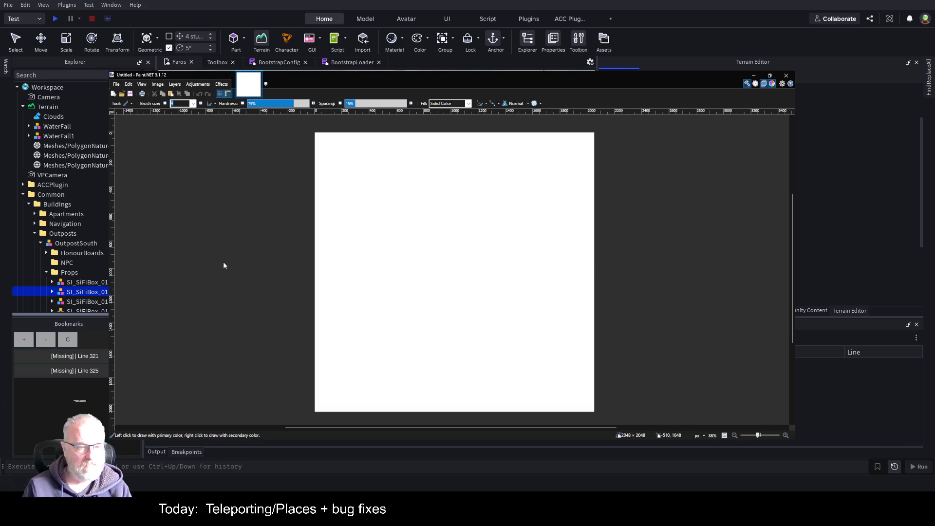
key(f)
click(406, 243)
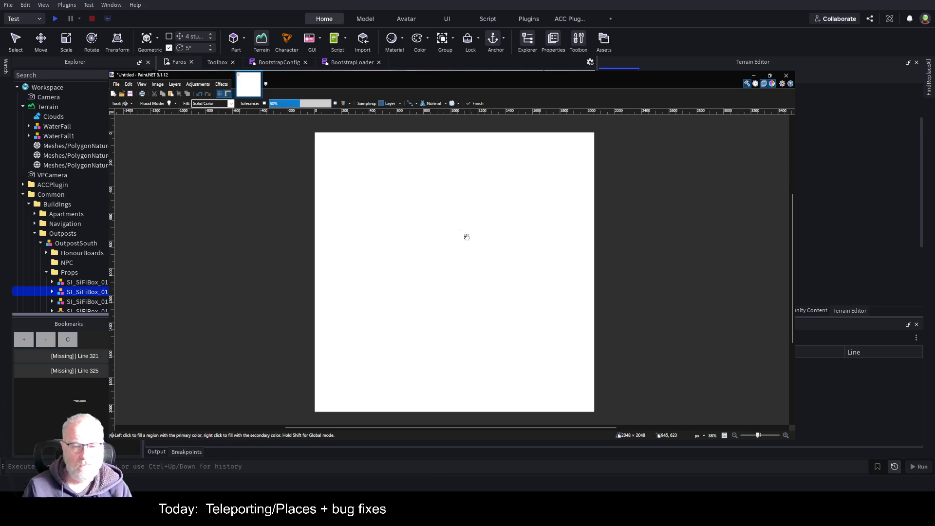
Bucket-fill the whole canvas solid dark grey, then select the entire canvas.
click(512, 305)
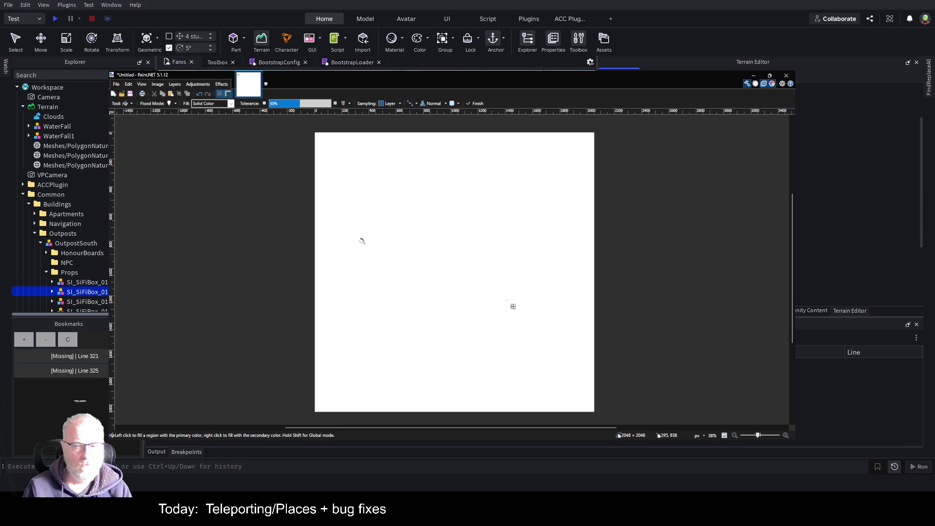
key(x)
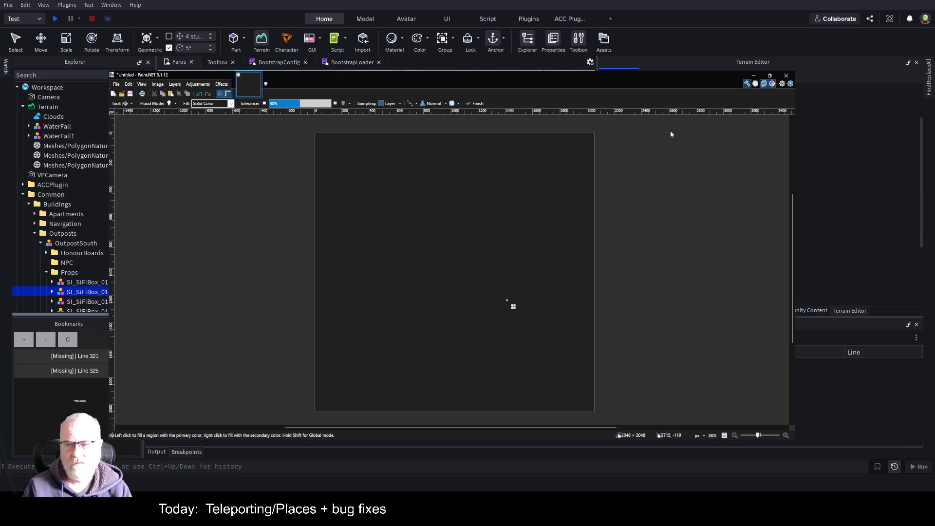
key(ctrl+z)
key(ctrl+y)
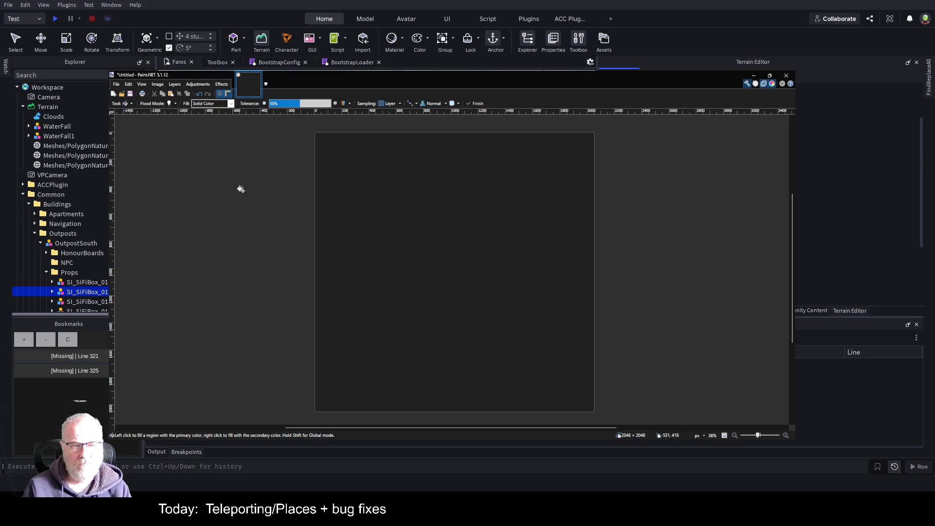
key(m)
key(ctrl+a)
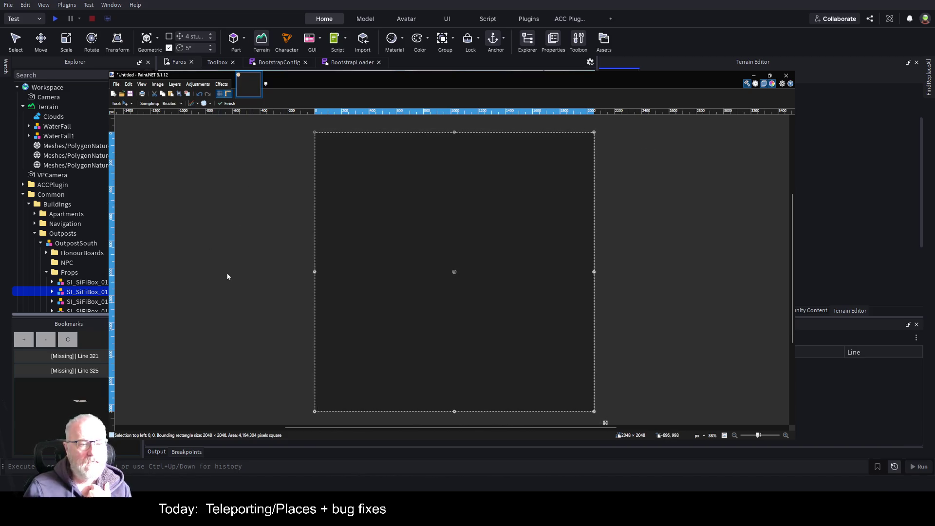
Switch to the Paintbrush and start editing its toolbar brush size value.
key(b)
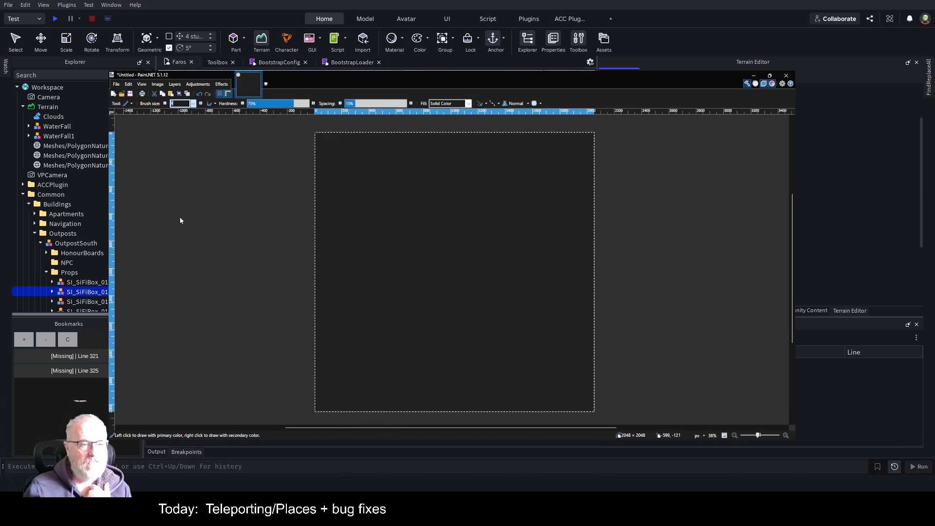
text(50)
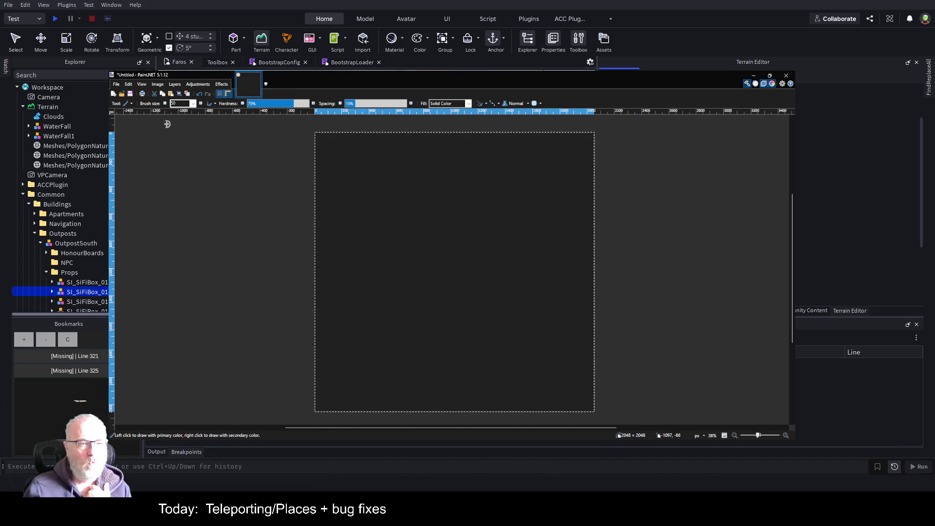
click(188, 103)
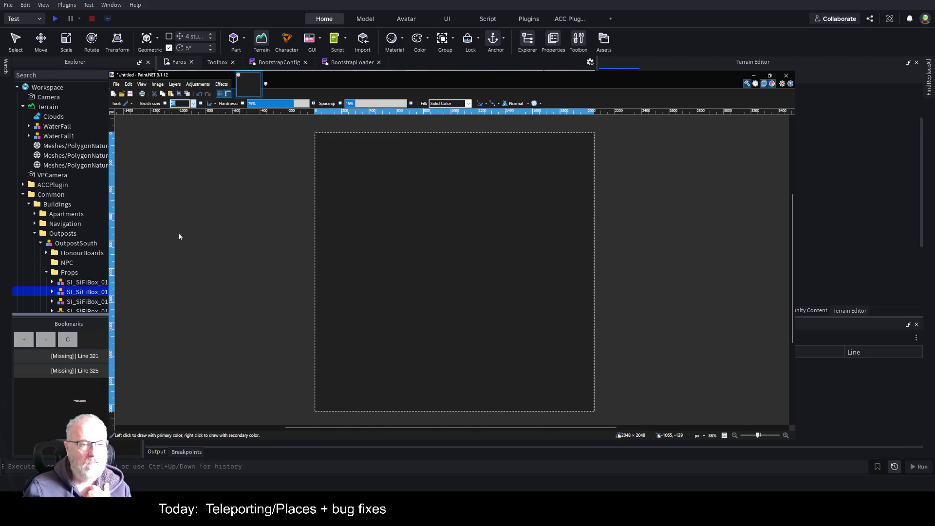
Set brush size 100 and paint a thick white loop around the canvas, undoing a stray blob.
text(100)
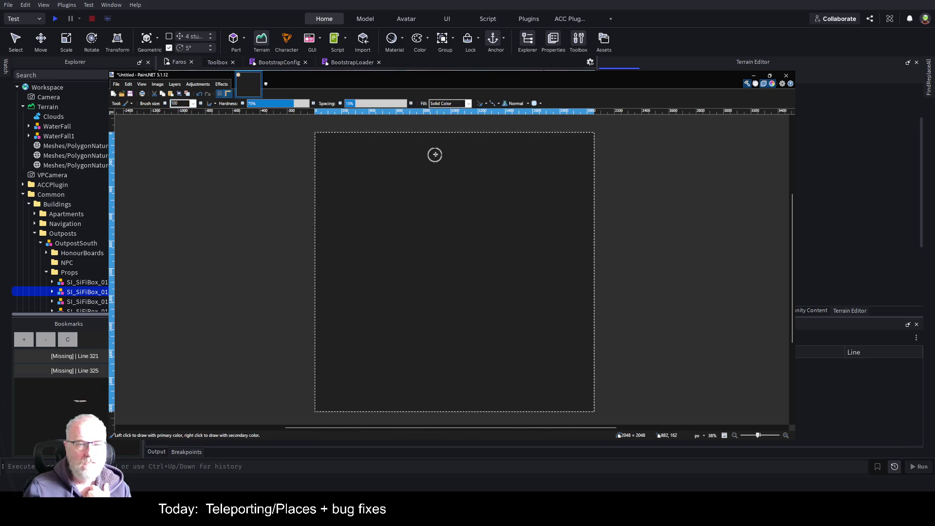
mouse_move(449, 145)
mouse_down()
mouse_move(360, 185)
mouse_move(335, 238)
mouse_move(333, 306)
mouse_move(373, 382)
mouse_move(532, 408)
mouse_move(583, 346)
mouse_move(583, 240)
mouse_move(506, 154)
mouse_move(418, 146)
mouse_up()
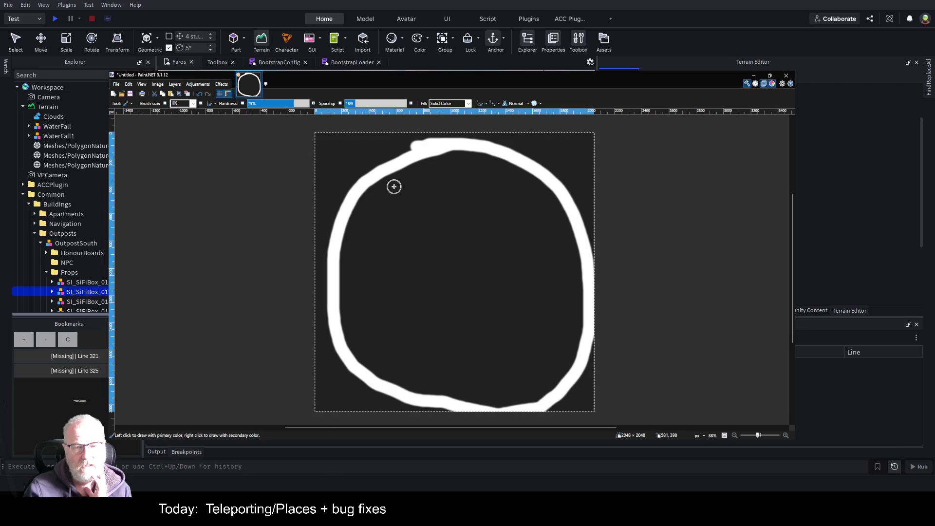
mouse_move(384, 202)
mouse_down()
mouse_move(375, 216)
mouse_move(395, 217)
mouse_move(383, 205)
mouse_up()
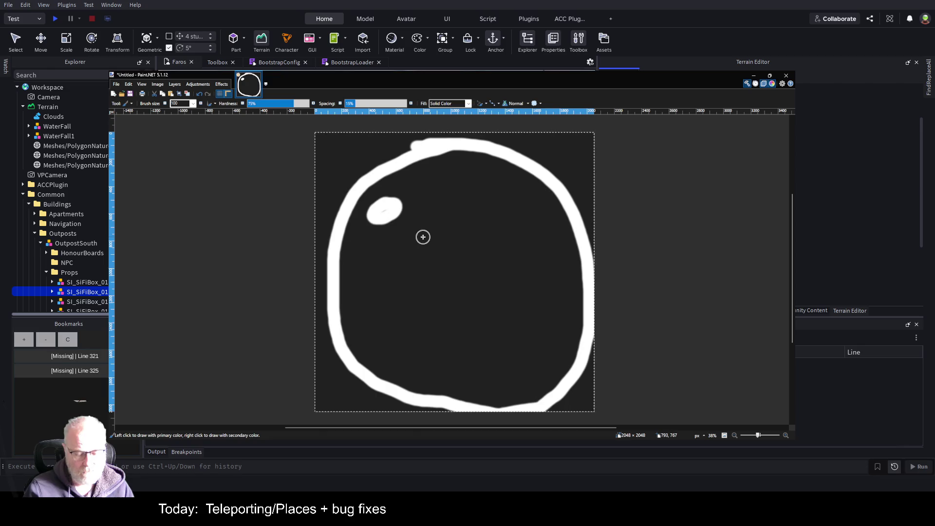
key(ctrl+z)
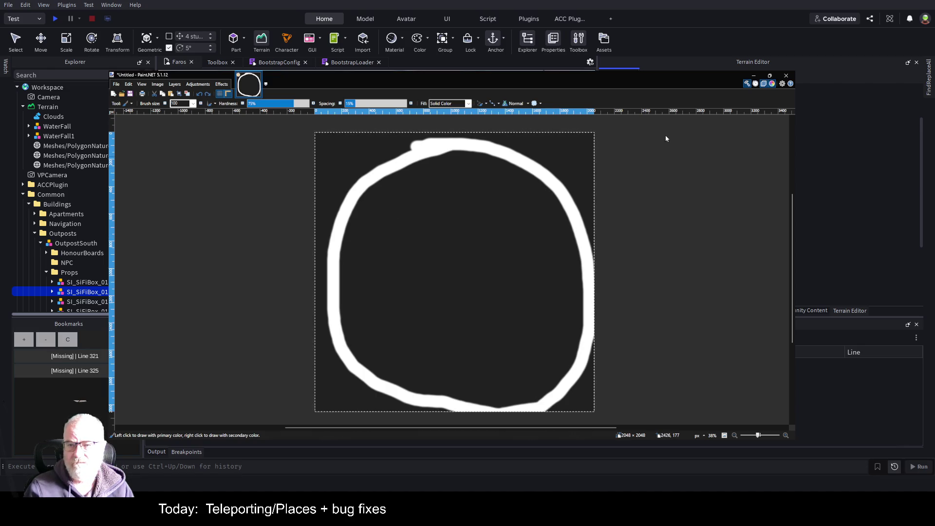
Paint grey patches at the loop's upper left and lower right, undoing three stray strokes.
mouse_move(387, 213)
mouse_down()
mouse_move(380, 217)
mouse_move(396, 219)
mouse_move(387, 217)
mouse_move(398, 232)
mouse_move(375, 265)
mouse_move(395, 258)
mouse_move(381, 266)
mouse_move(399, 268)
mouse_move(388, 287)
mouse_up()
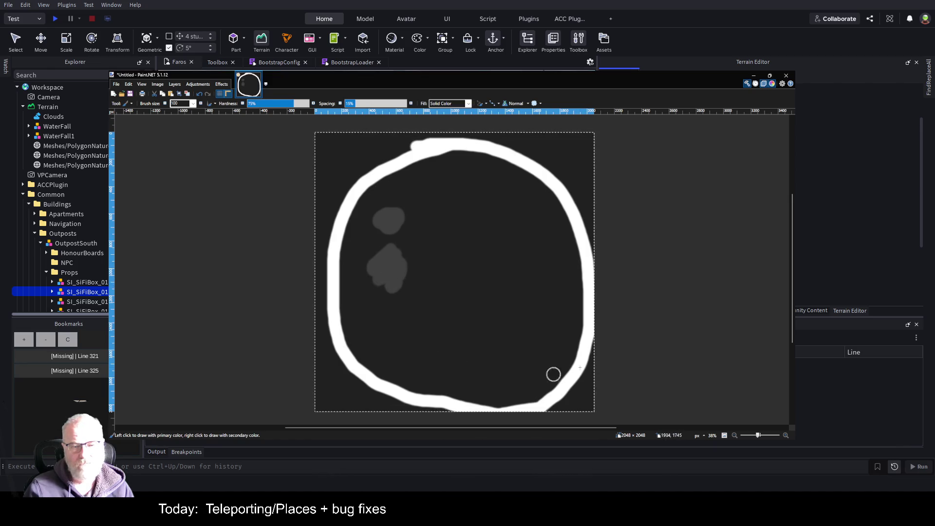
mouse_move(555, 349)
mouse_down()
mouse_move(538, 374)
mouse_move(560, 320)
mouse_move(553, 282)
mouse_move(557, 329)
mouse_move(536, 366)
mouse_up()
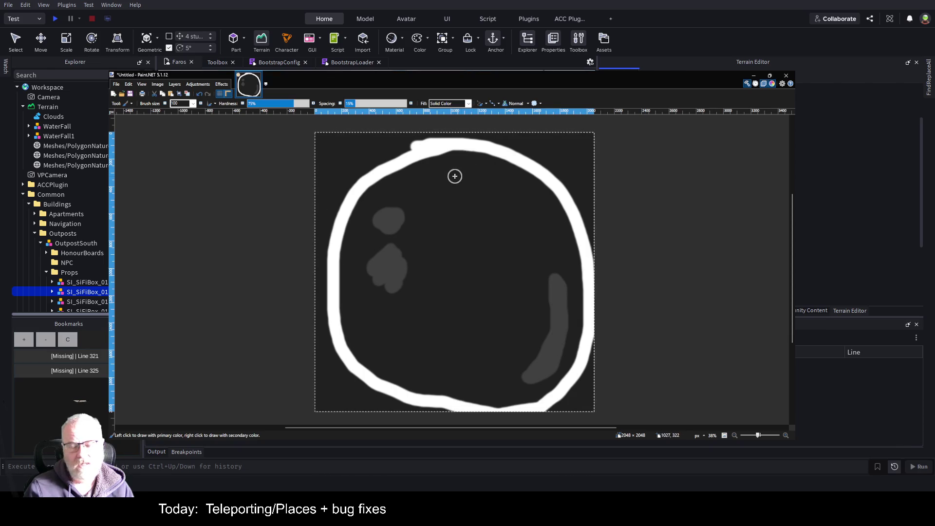
mouse_move(455, 176)
mouse_down()
mouse_move(502, 193)
mouse_move(520, 231)
mouse_move(521, 292)
mouse_move(497, 346)
mouse_move(474, 355)
mouse_move(403, 284)
mouse_up()
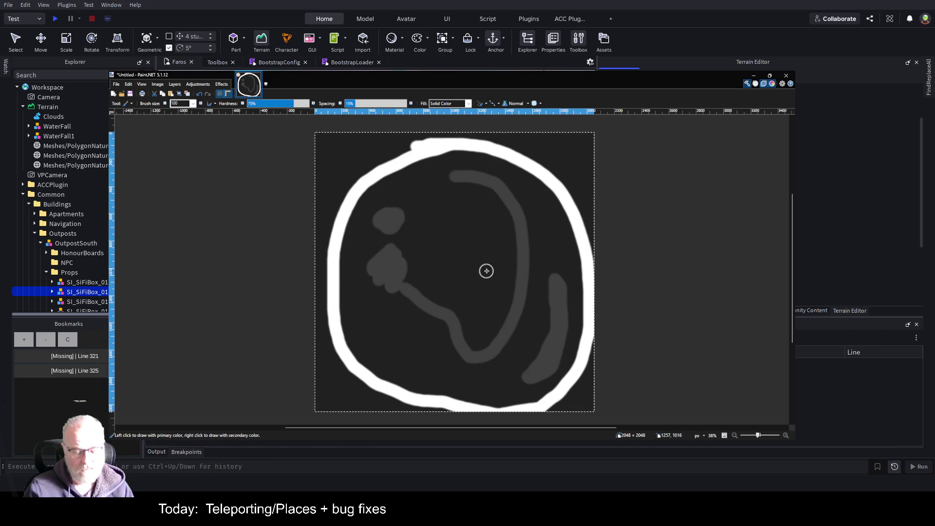
key(ctrl+z)
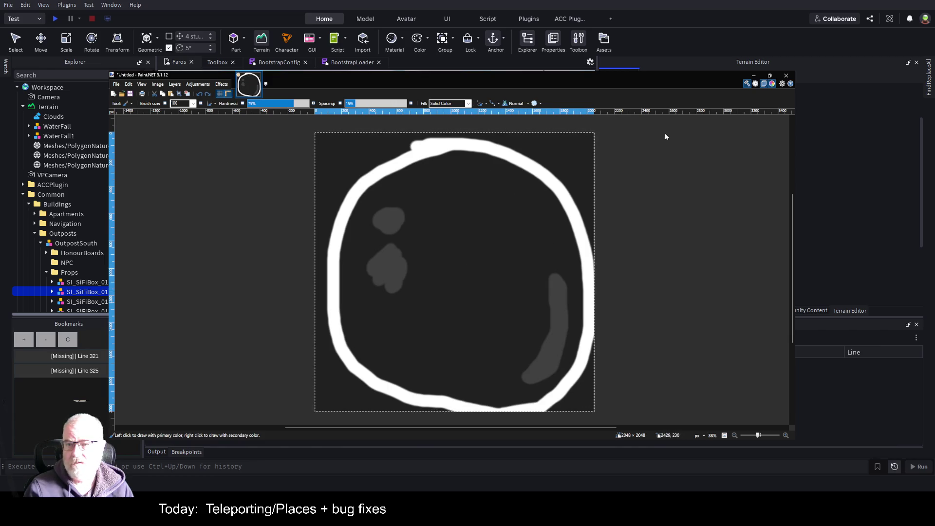
mouse_move(455, 236)
mouse_down()
mouse_move(416, 290)
mouse_move(404, 285)
mouse_up()
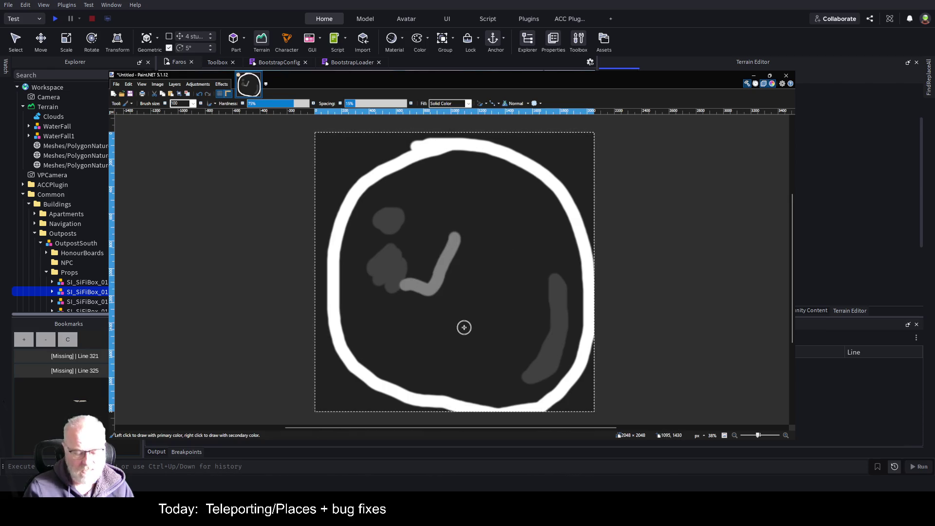
key(ctrl+z)
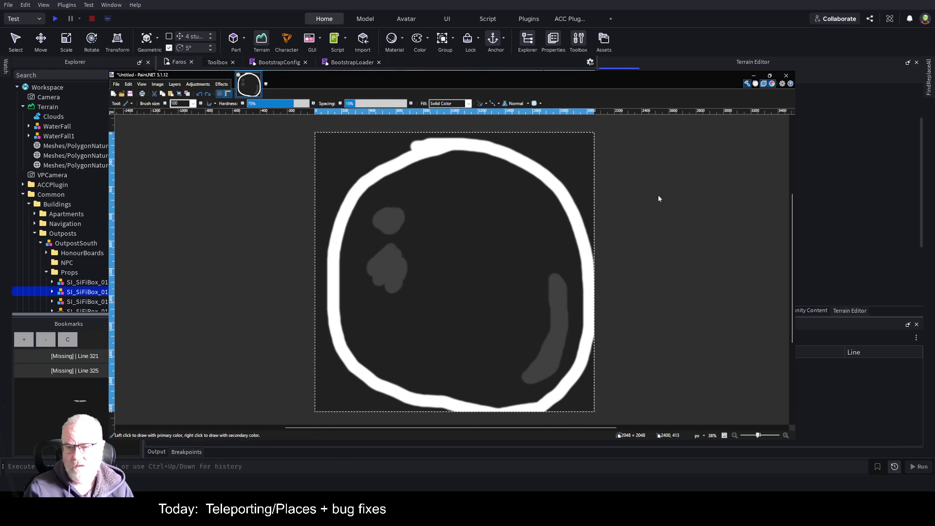
drag(420, 292, 392, 308)
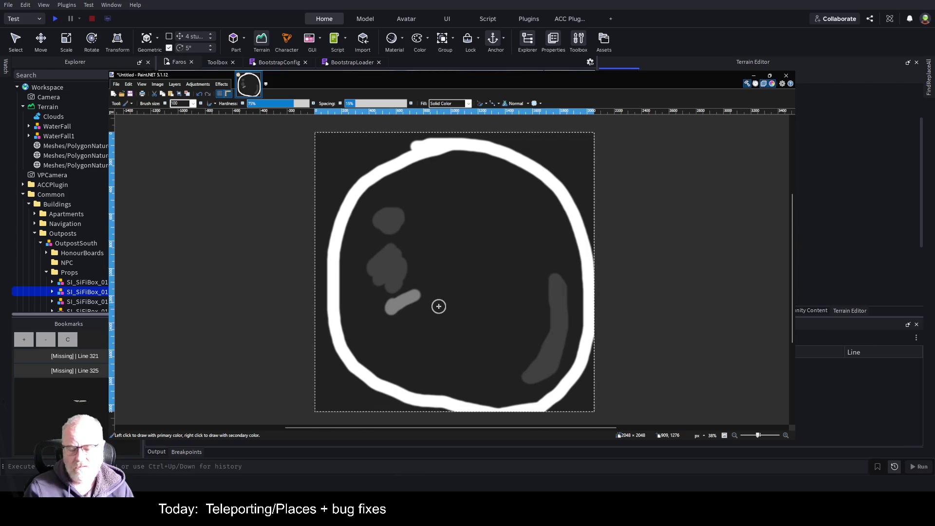
key(ctrl+z)
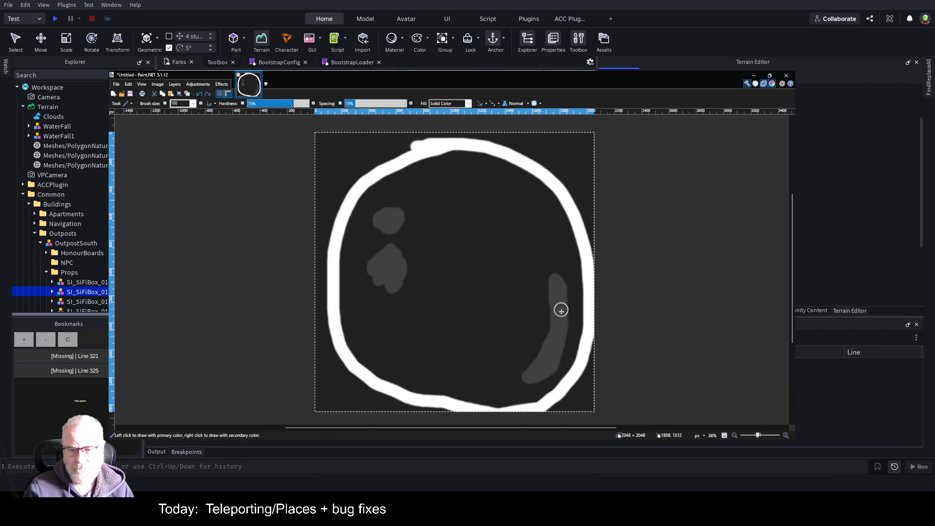
Lighten the right grey strip, the left patch and the small upper blob.
mouse_move(552, 280)
mouse_down()
mouse_move(544, 352)
mouse_move(531, 373)
mouse_move(557, 358)
mouse_move(569, 321)
mouse_move(563, 275)
mouse_move(551, 279)
mouse_move(555, 336)
mouse_move(529, 358)
mouse_up()
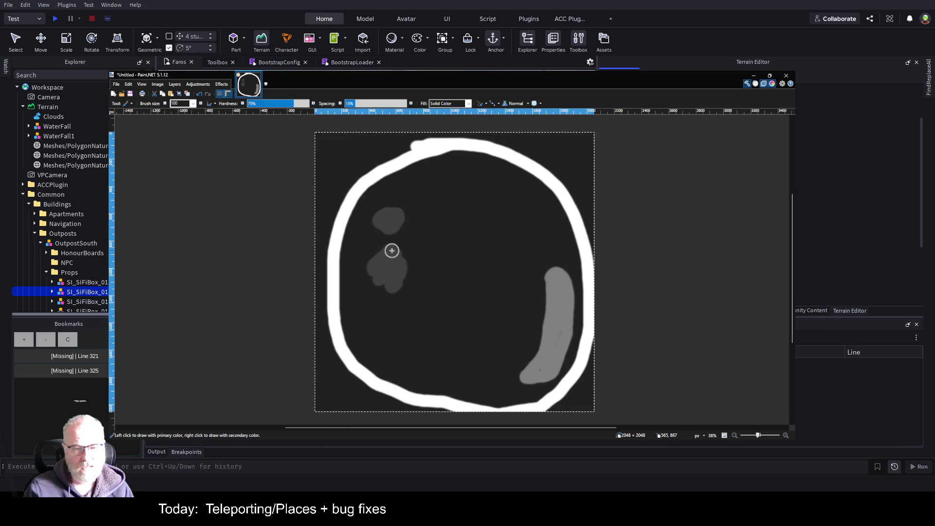
mouse_move(391, 251)
mouse_down()
mouse_move(373, 267)
mouse_move(396, 277)
mouse_move(395, 251)
mouse_move(386, 269)
mouse_up()
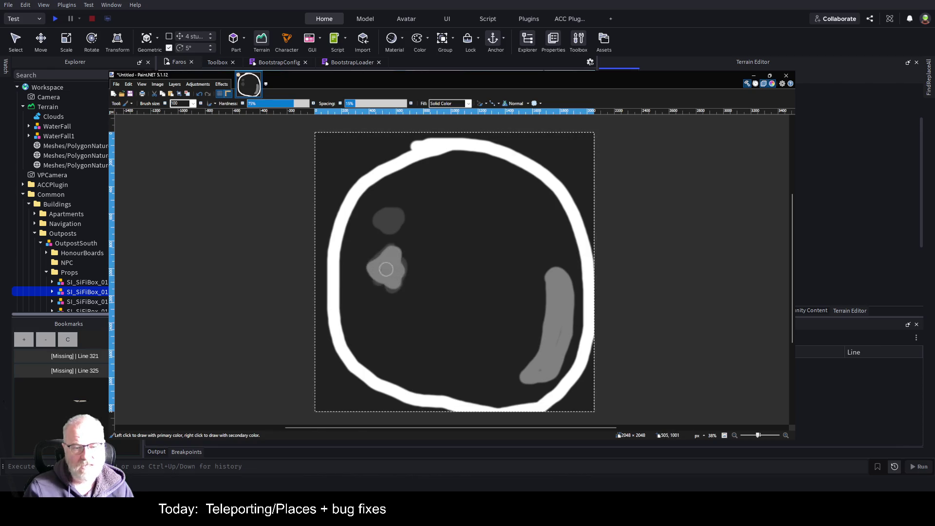
drag(390, 215, 398, 218)
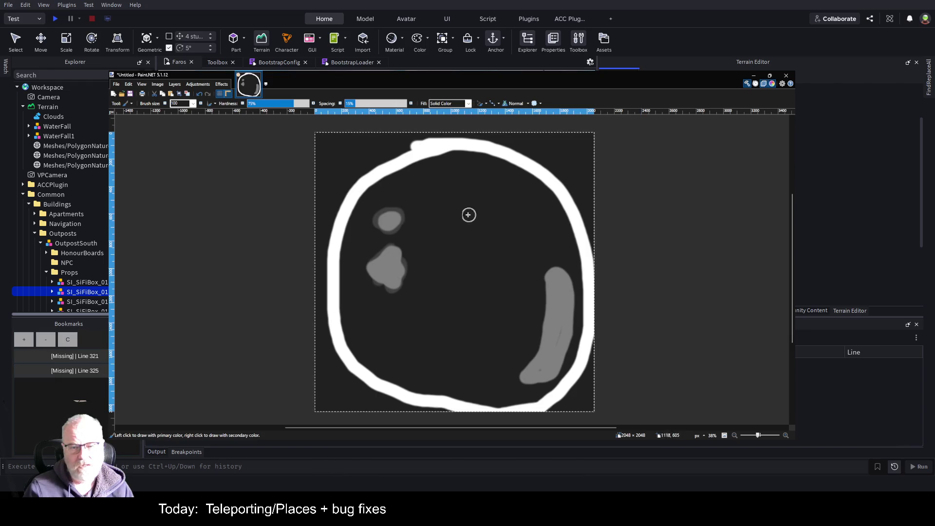
Paint a broad dark-grey hooked shape across the centre after undoing two trial strokes.
mouse_move(441, 221)
mouse_down()
mouse_move(460, 222)
mouse_move(514, 270)
mouse_move(506, 319)
mouse_move(486, 359)
mouse_up()
key(ctrl+z)
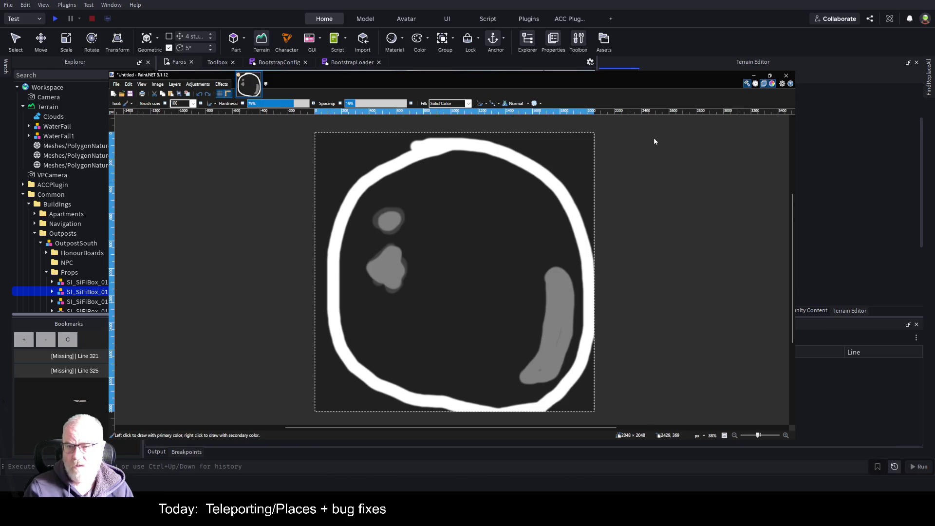
drag(415, 278, 439, 305)
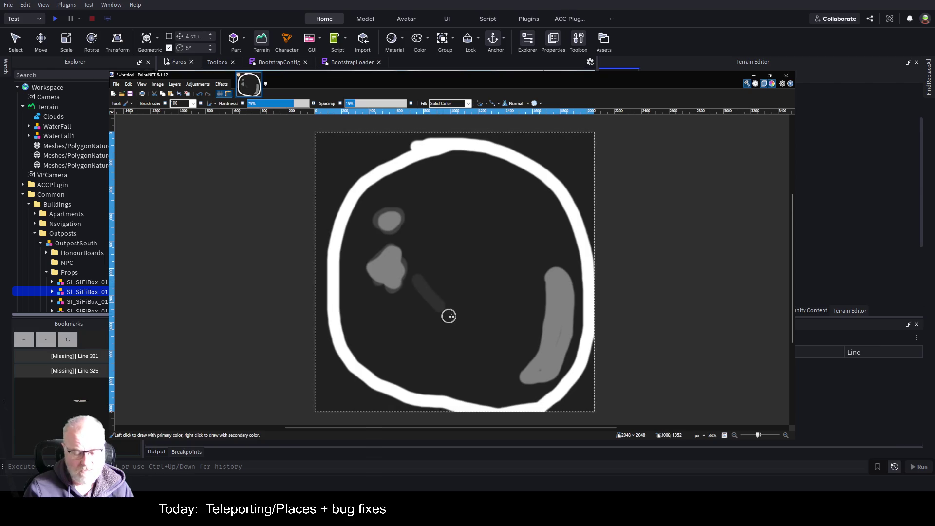
key(ctrl+z)
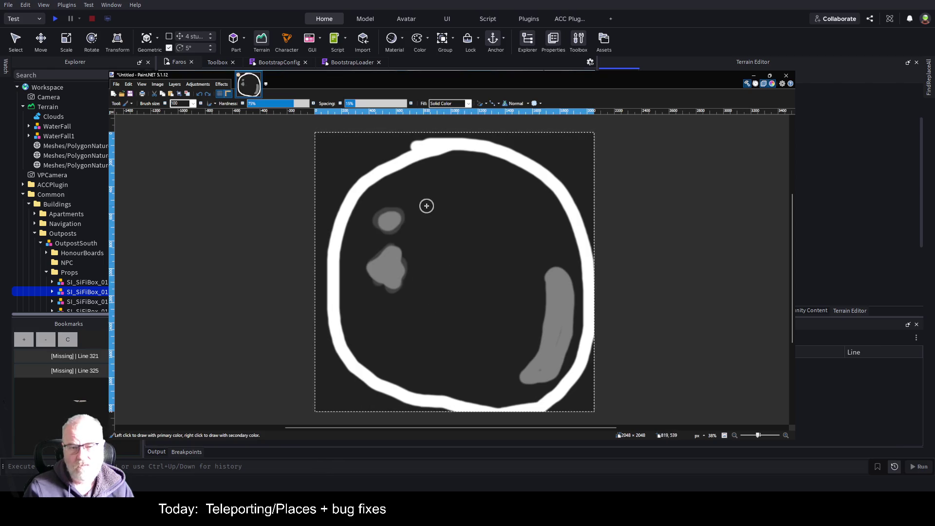
mouse_move(427, 206)
mouse_down()
mouse_move(463, 204)
mouse_move(520, 271)
mouse_move(501, 359)
mouse_move(429, 340)
mouse_move(428, 209)
mouse_move(470, 213)
mouse_move(434, 219)
mouse_move(483, 215)
mouse_move(432, 224)
mouse_move(484, 223)
mouse_move(485, 231)
mouse_move(432, 236)
mouse_move(496, 234)
mouse_move(513, 290)
mouse_move(499, 343)
mouse_move(436, 355)
mouse_move(446, 247)
mouse_move(491, 242)
mouse_move(440, 246)
mouse_move(443, 297)
mouse_move(460, 270)
mouse_move(499, 259)
mouse_move(505, 305)
mouse_move(482, 349)
mouse_move(435, 340)
mouse_move(485, 256)
mouse_move(450, 282)
mouse_move(459, 244)
mouse_move(432, 248)
mouse_move(484, 240)
mouse_up()
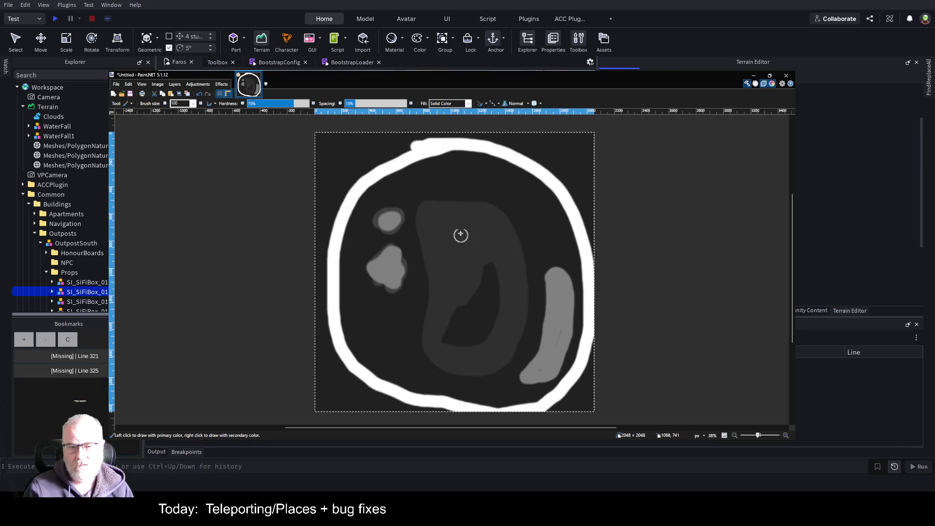
Add a light-grey blob inside the hooked shape, then clear the image with Delete.
click(459, 229)
mouse_move(462, 240)
mouse_down()
mouse_move(453, 250)
mouse_move(468, 235)
mouse_move(463, 250)
mouse_up()
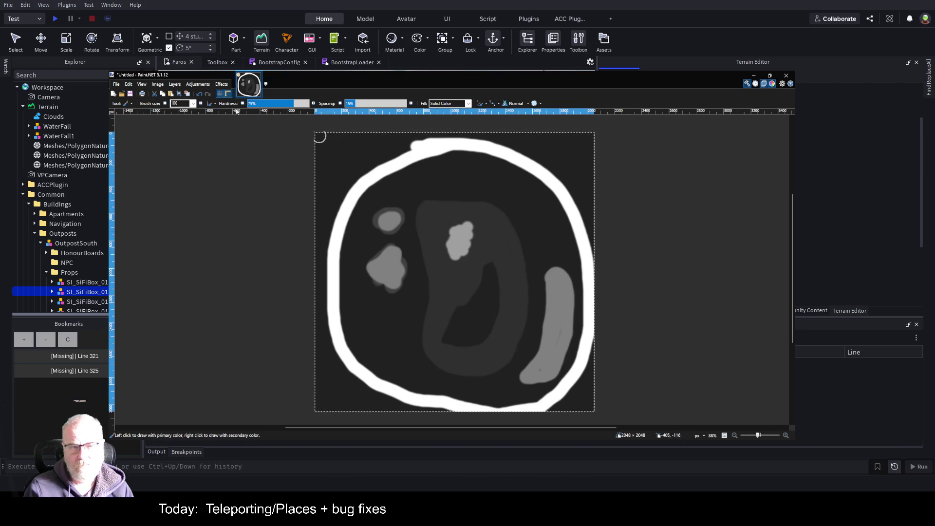
key(alt)
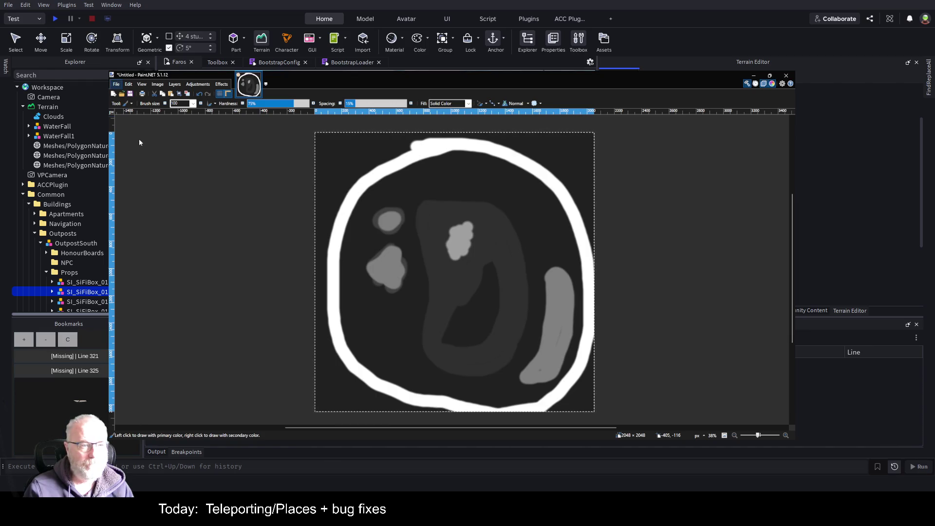
key(alt)
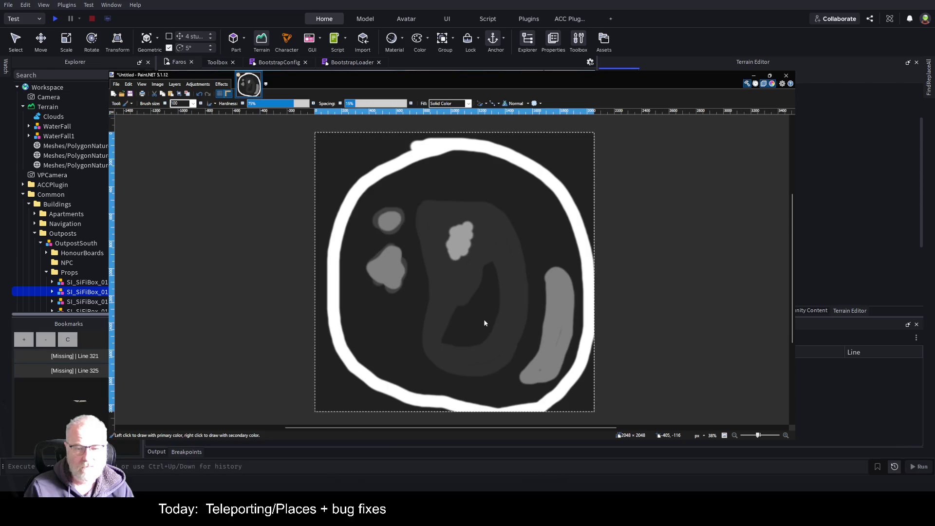
key(Delete)
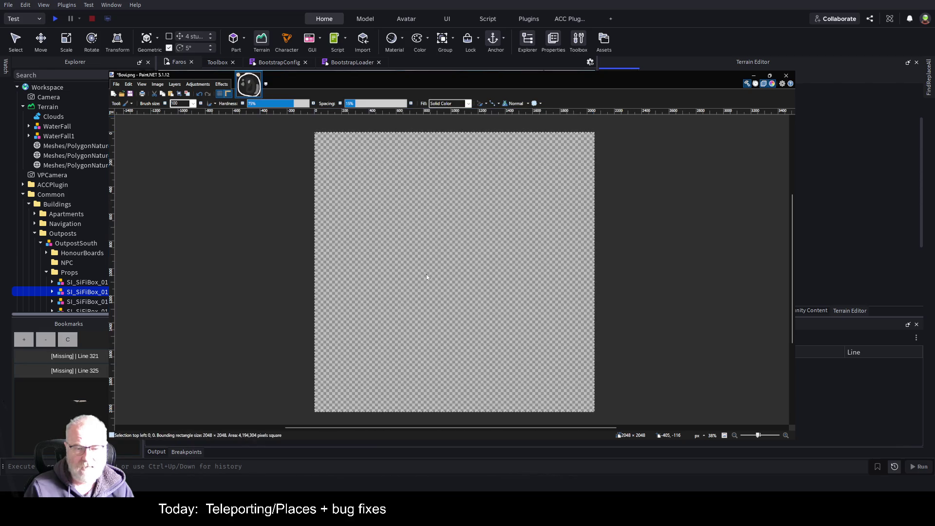
Undo the delete to restore the island heightmap drawing.
key(ctrl+z)
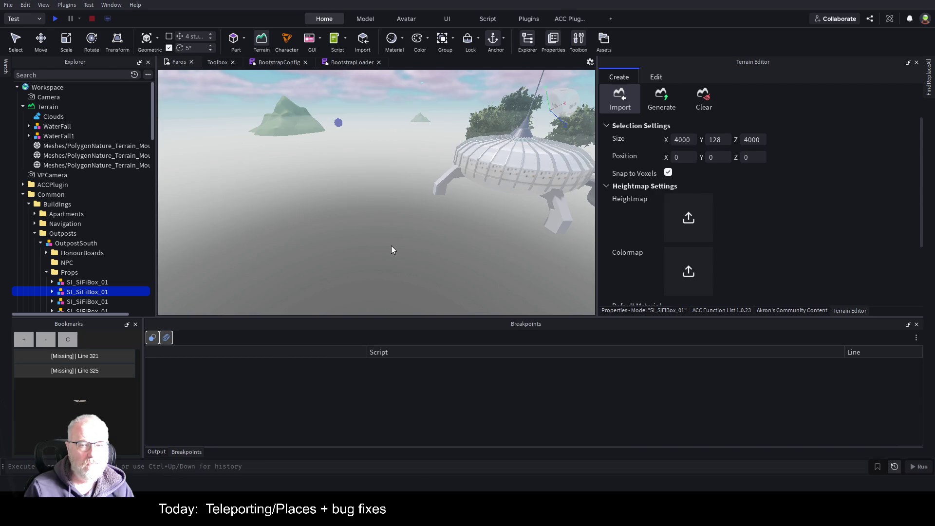
Save the place with Ctrl+S and quit Studio with Alt+F4.
key(ctrl+s)
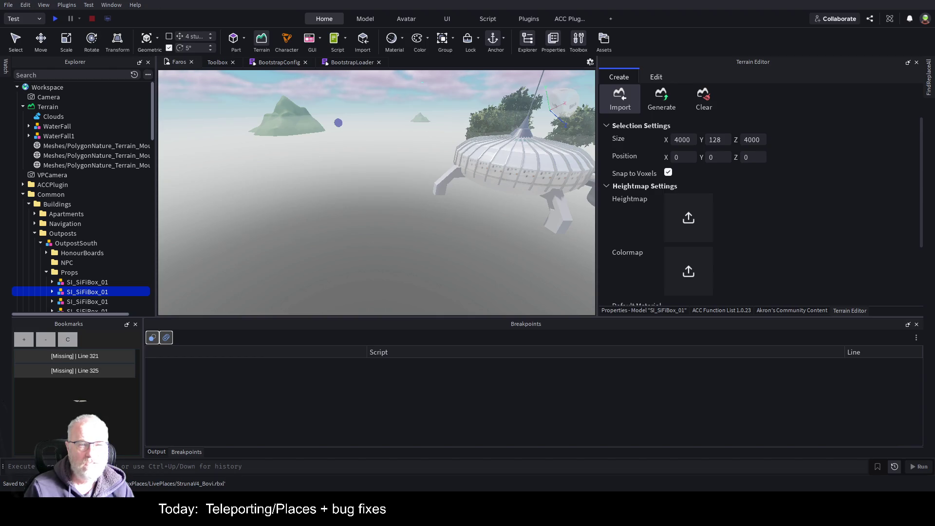
key(alt+F4)
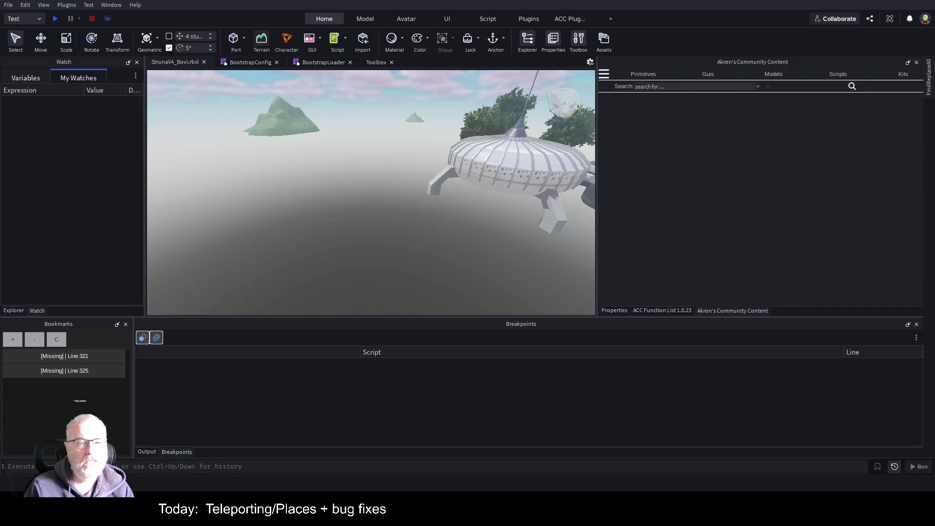
Open the Terrain Editor from the Home tab and dock it on the right side.
click(261, 40)
click(69, 225)
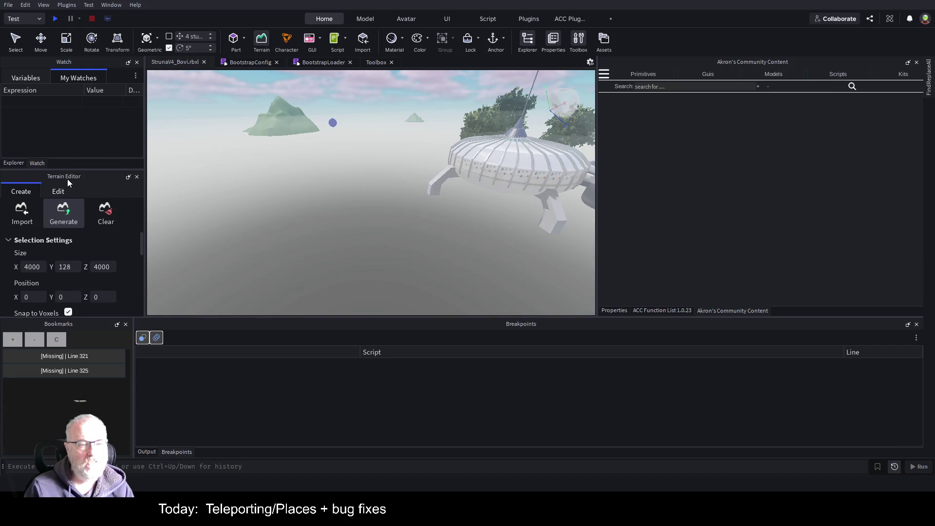
mouse_move(67, 180)
mouse_down()
mouse_move(302, 202)
mouse_move(705, 174)
mouse_move(766, 195)
mouse_up()
scroll(745, 250, down, 3)
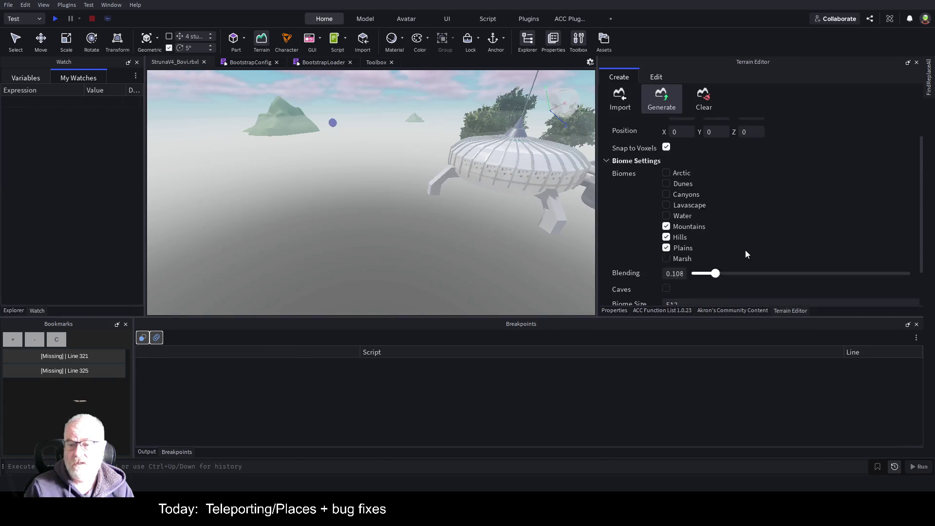
scroll(757, 246, up, 3)
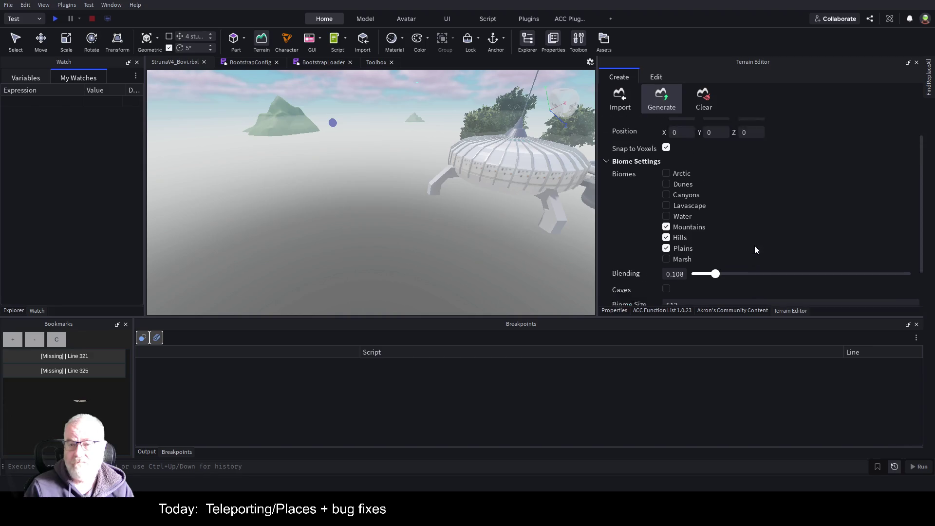
Switch the Terrain Editor to Import and build terrain from the loaded Bovi.png heightmap.
click(618, 103)
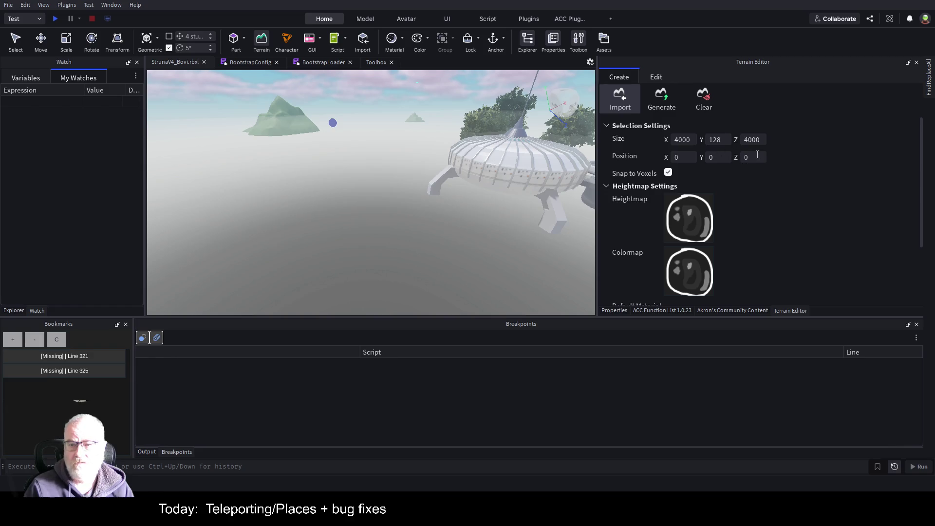
click(668, 107)
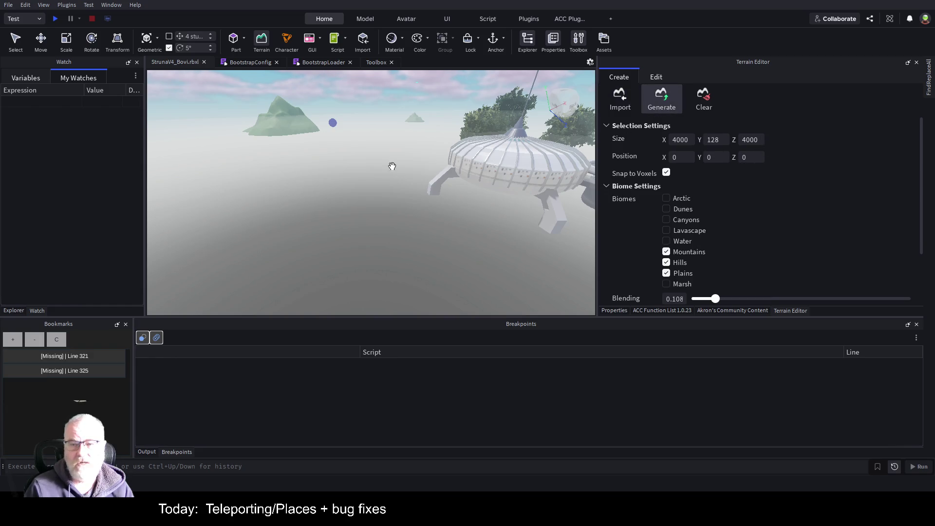
click(628, 101)
scroll(870, 221, down, 5)
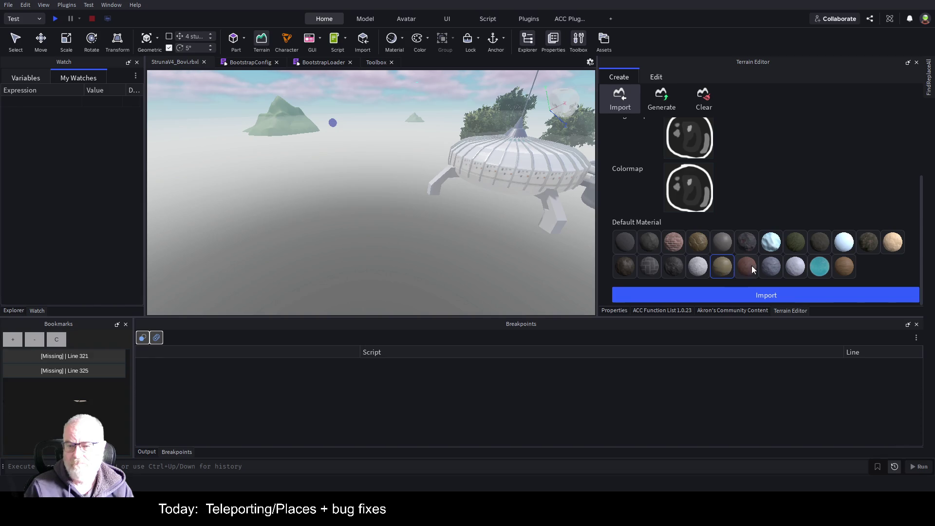
click(755, 294)
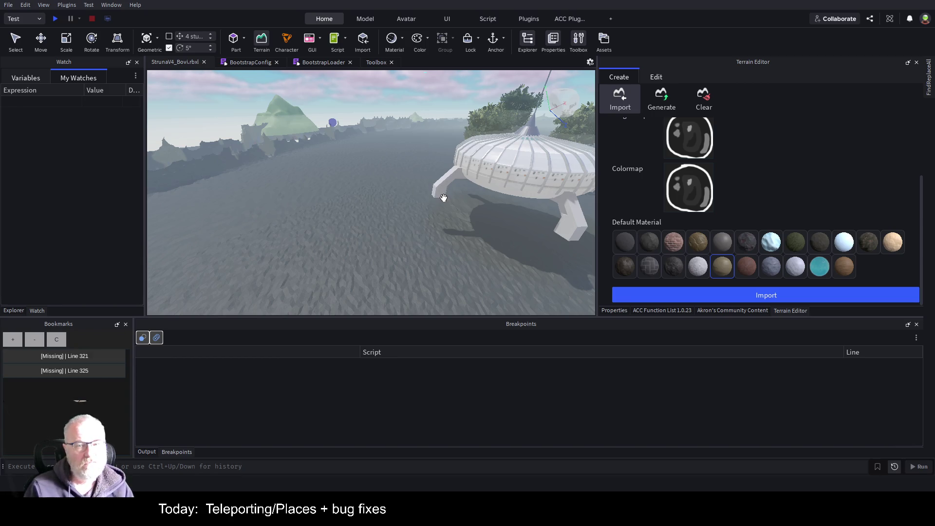
Fly the camera over the imported terrain, past the treeline and rocky spires onto the plateau.
key(Left)
key(Left)
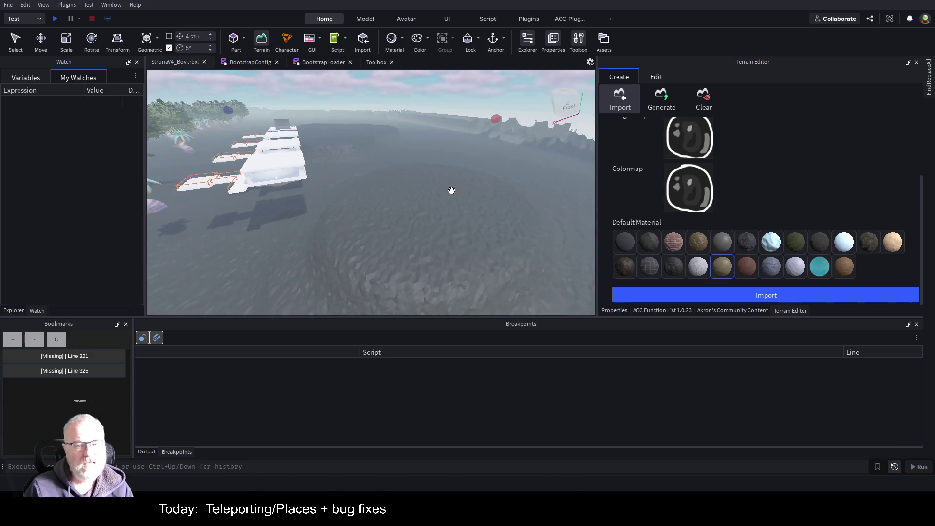
key(Left)
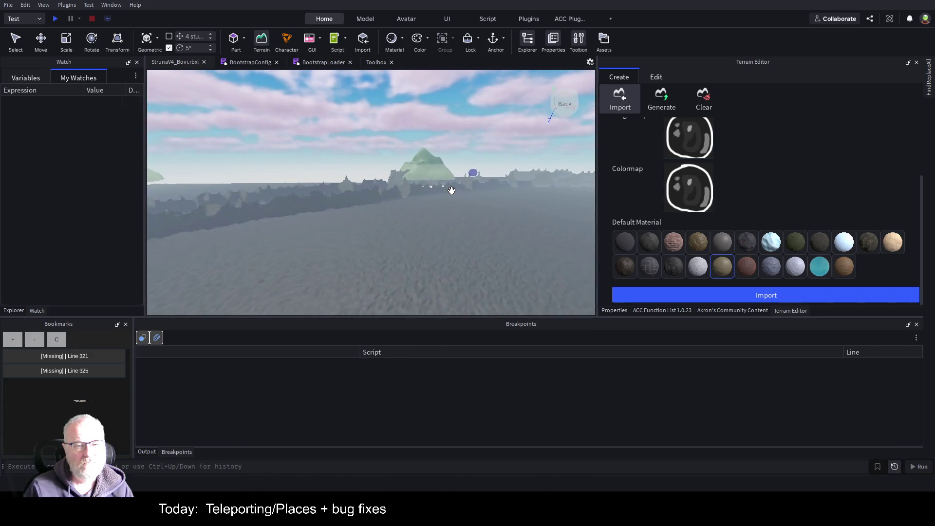
key(Right)
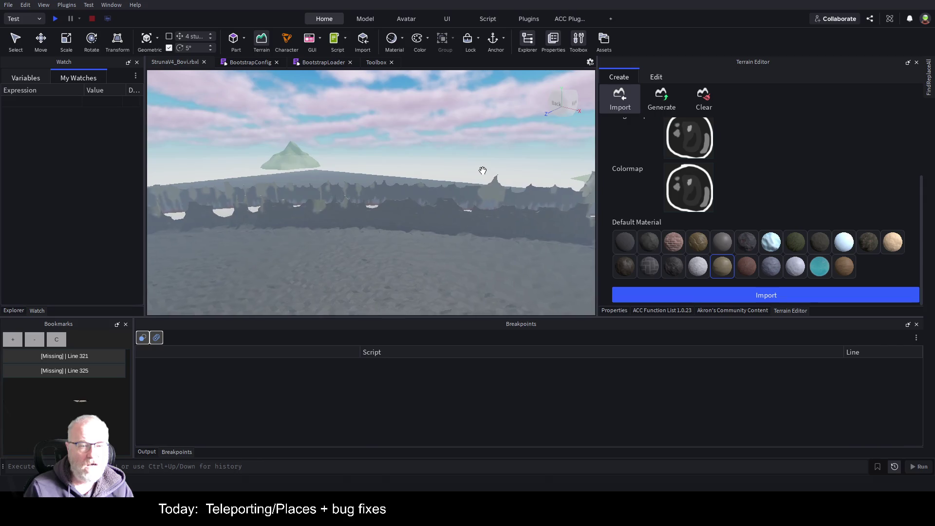
scroll(483, 170, up, 3)
key(w)
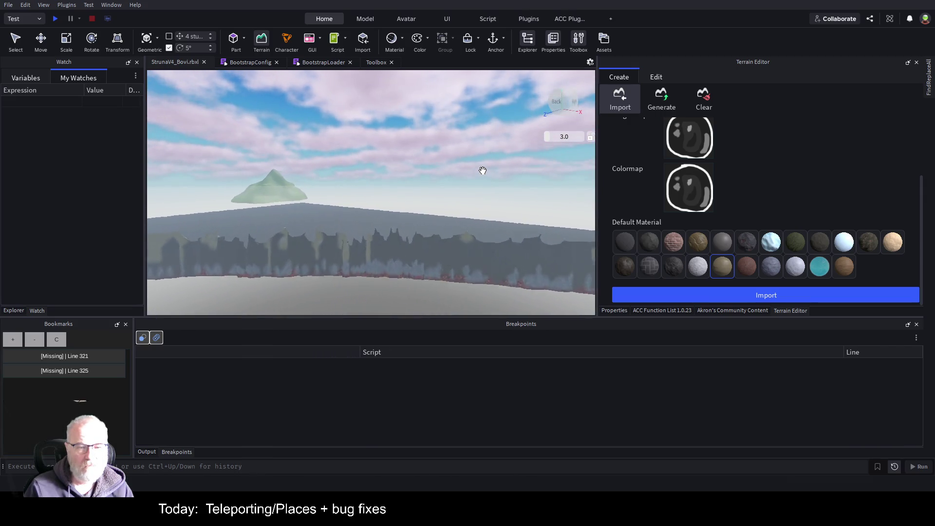
key(w)
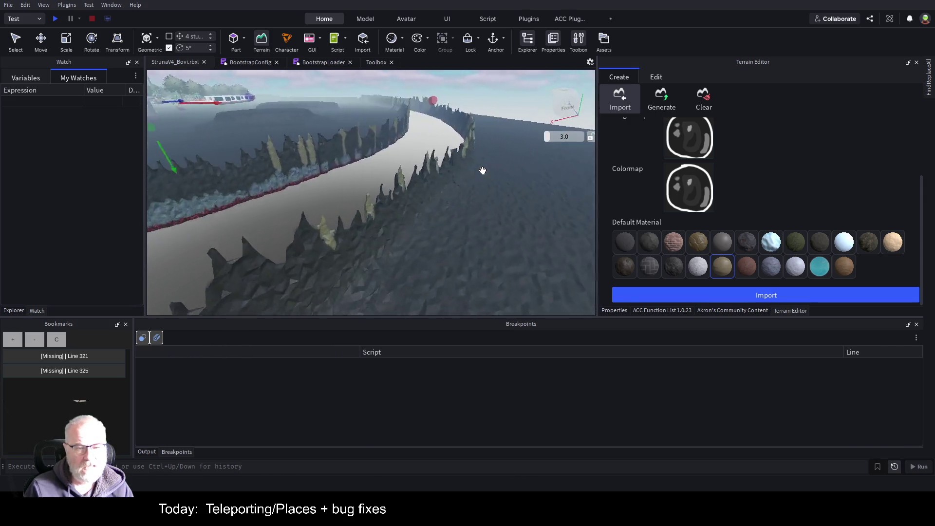
key(w)
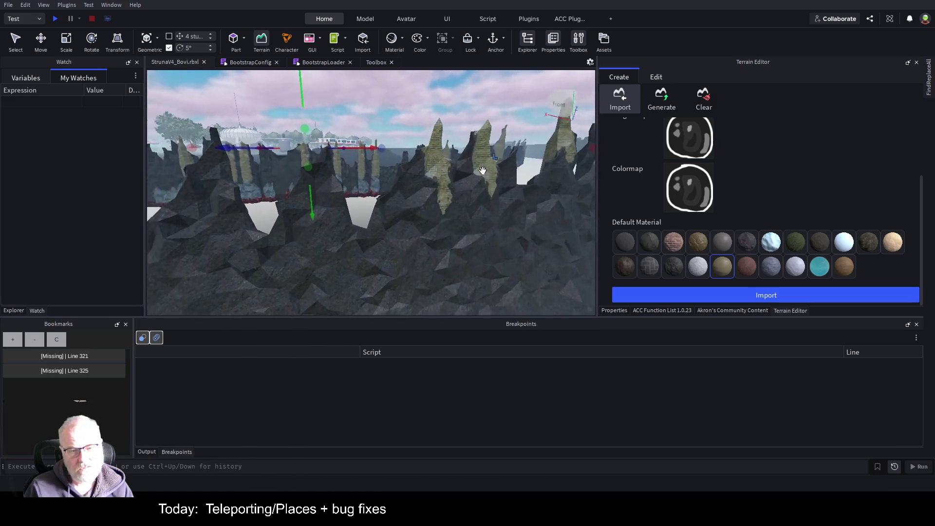
key(w)
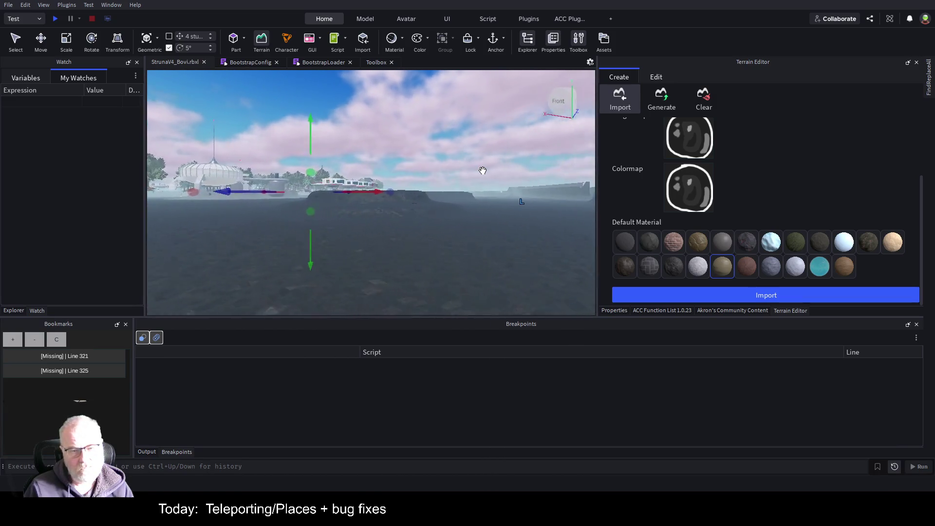
key(w)
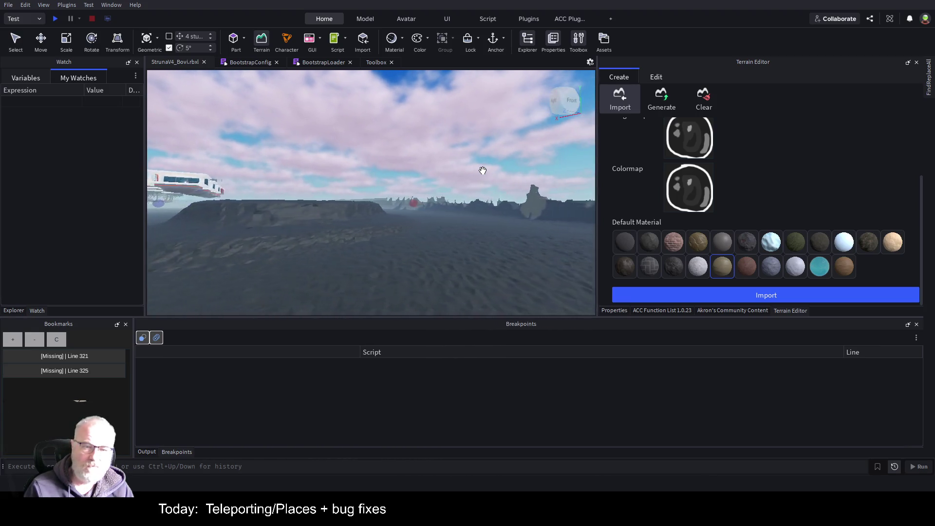
key(w)
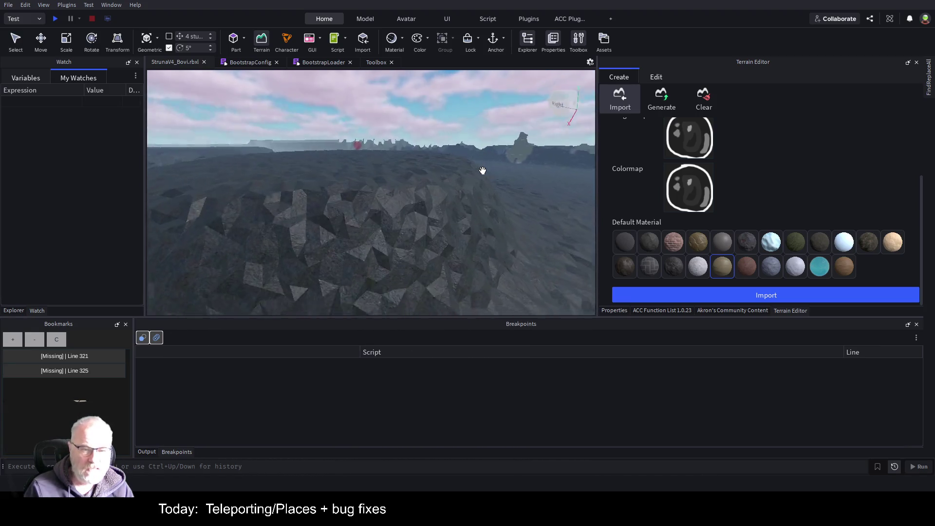
key(w)
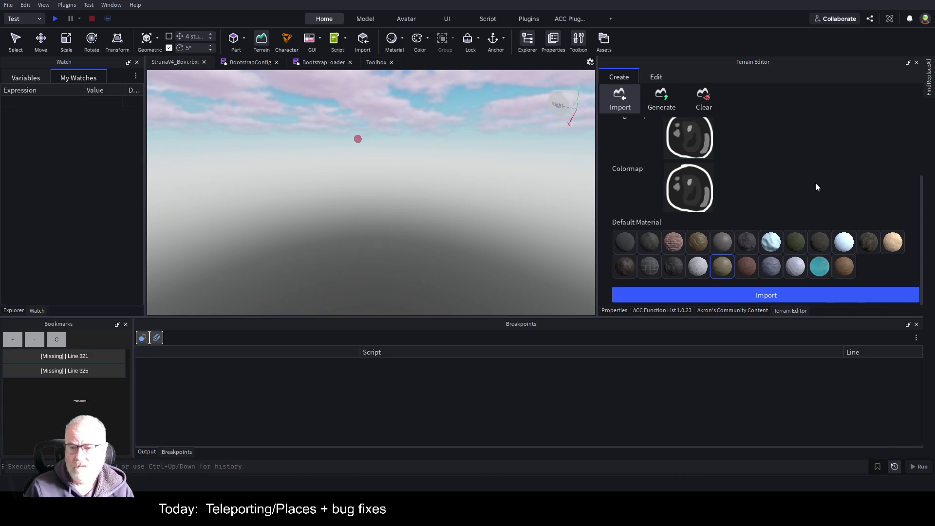
Clear the colormap, keep Sand as the default material, and import the heightmap alone.
click(719, 273)
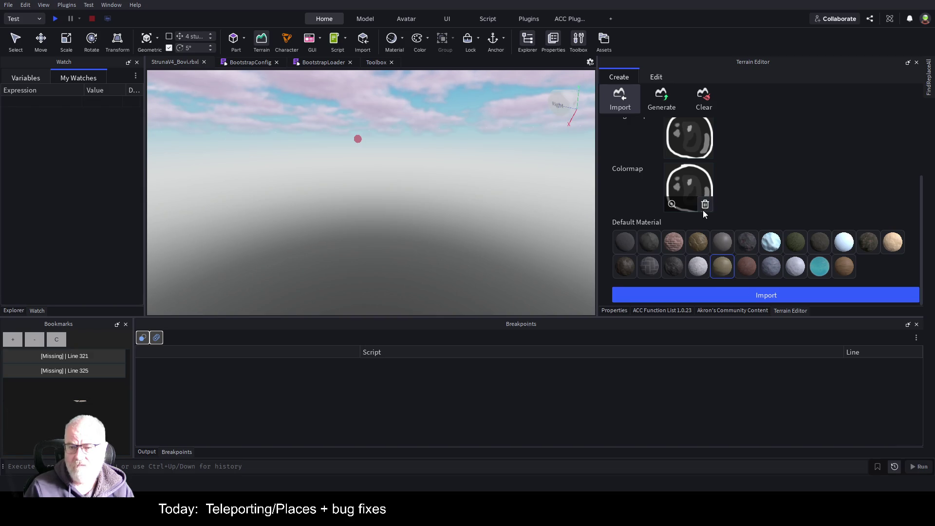
click(705, 205)
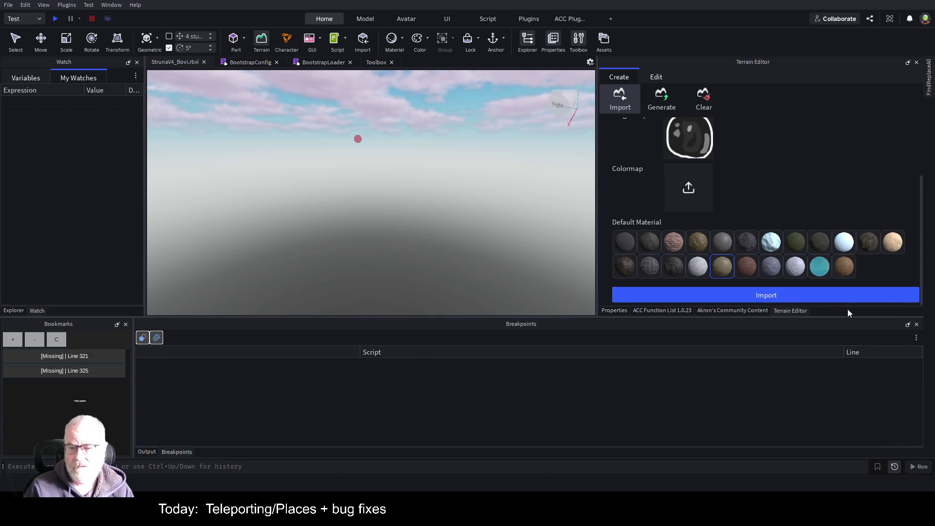
click(819, 296)
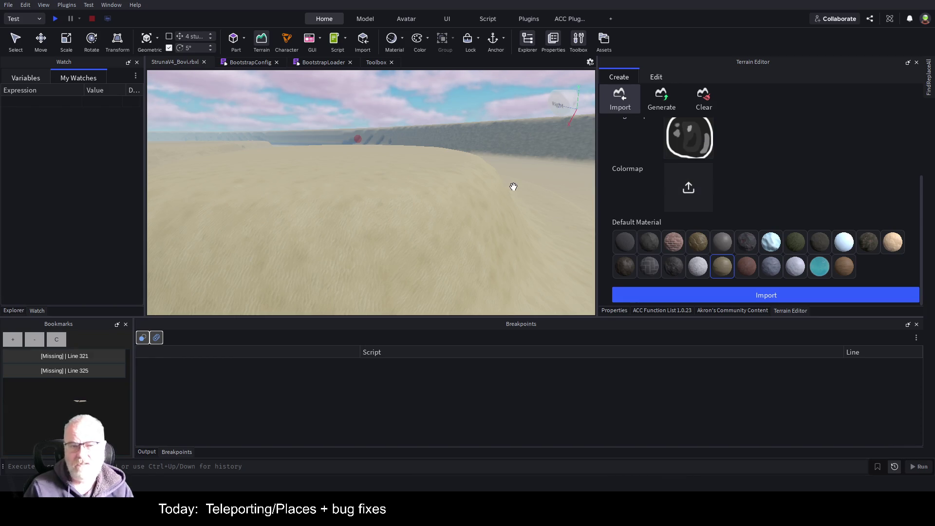
key(w)
key(w)
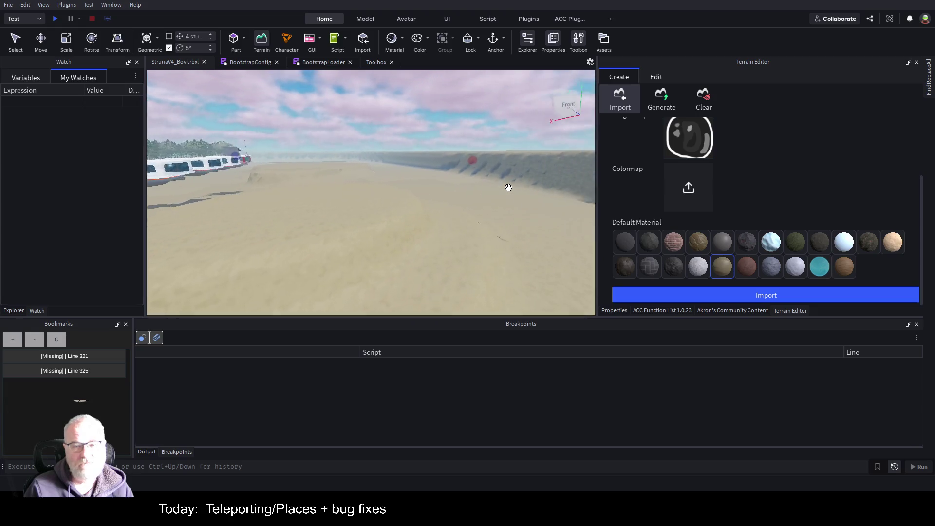
key(Left)
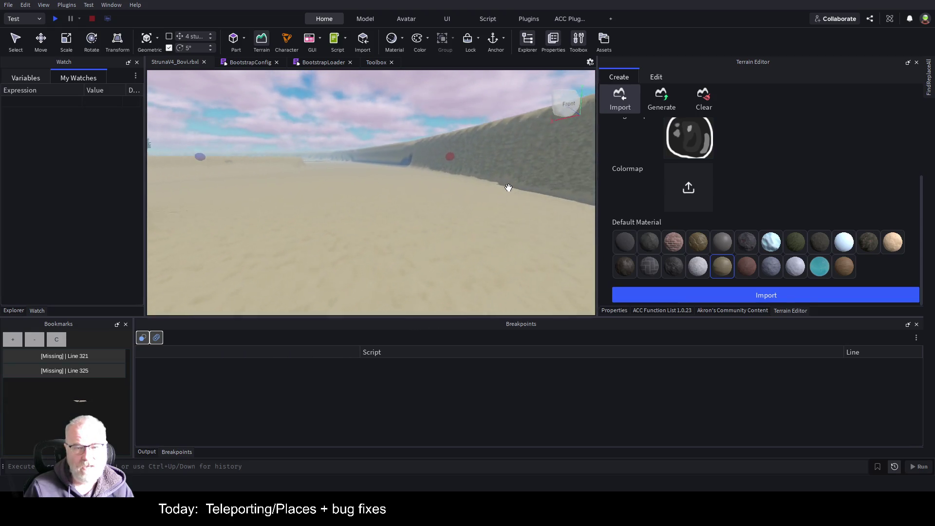
scroll(509, 188, down, 5)
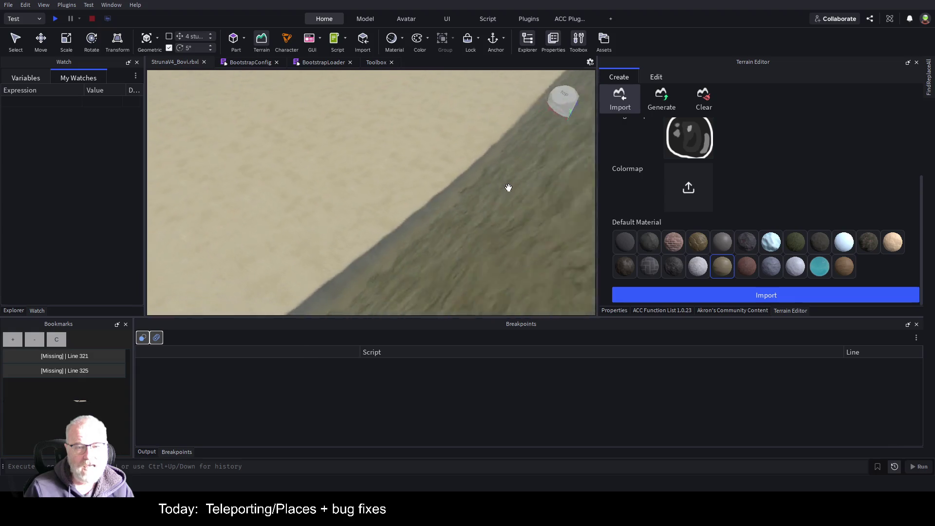
key(d)
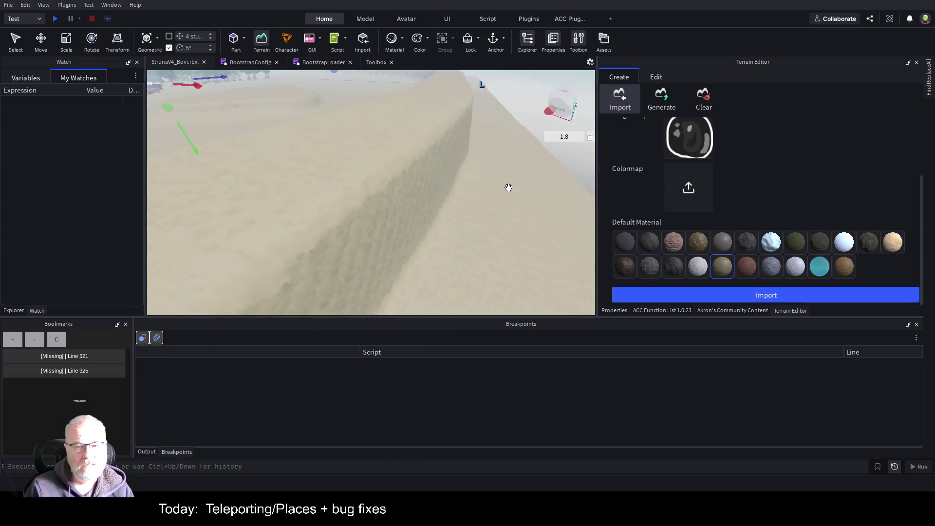
key(Left)
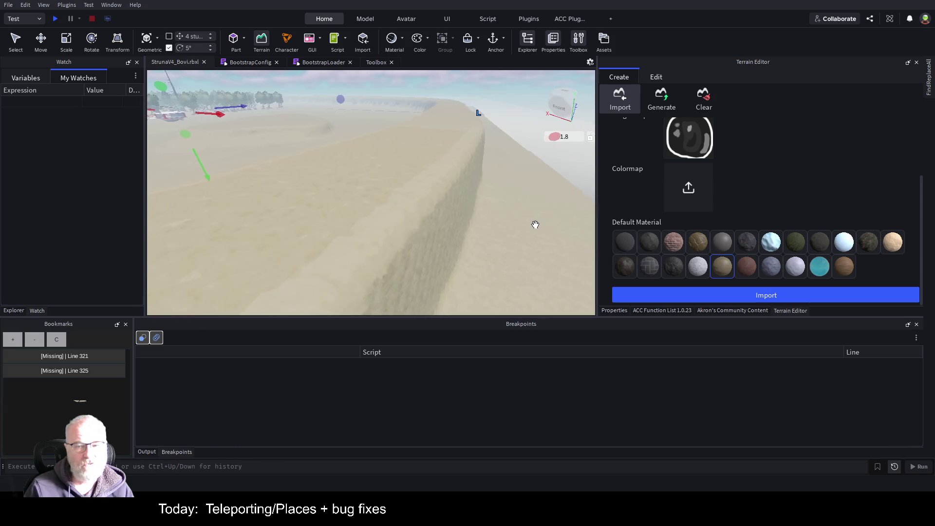
key(d)
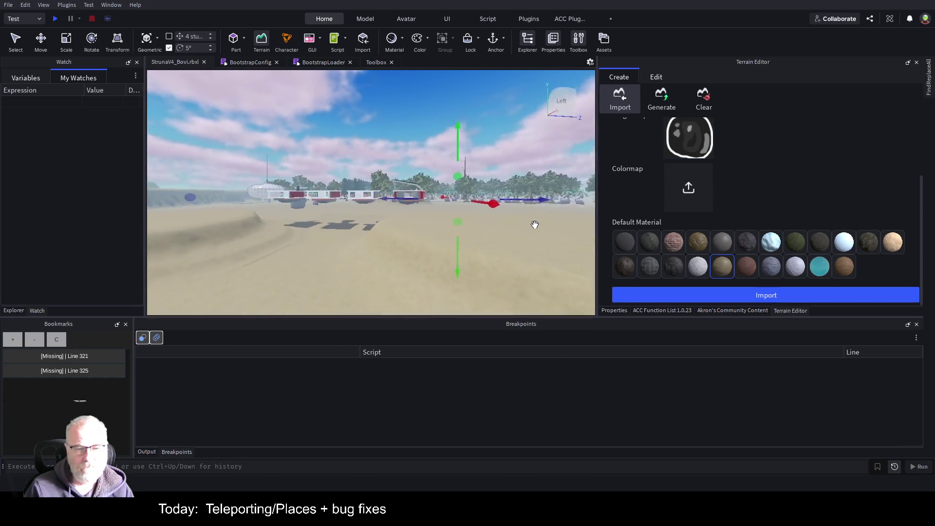
drag(535, 225, 536, 225)
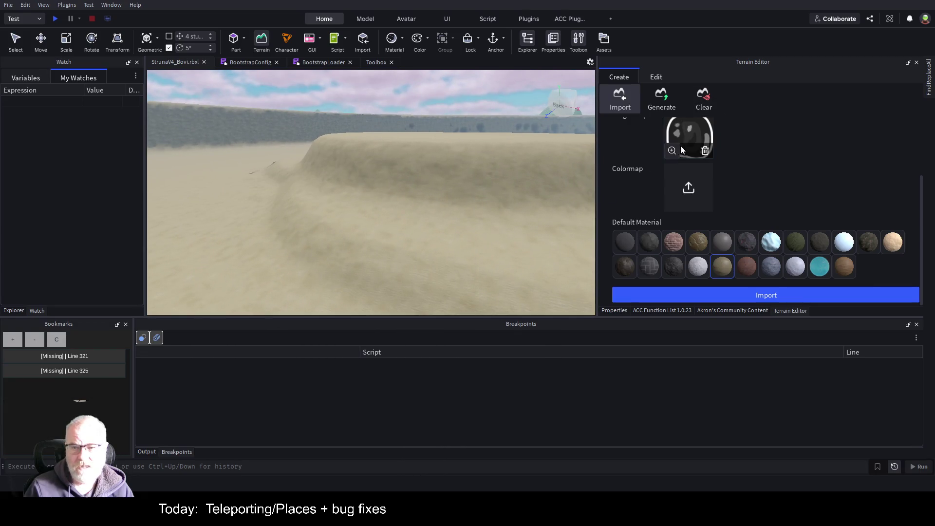
drag(451, 193, 484, 198)
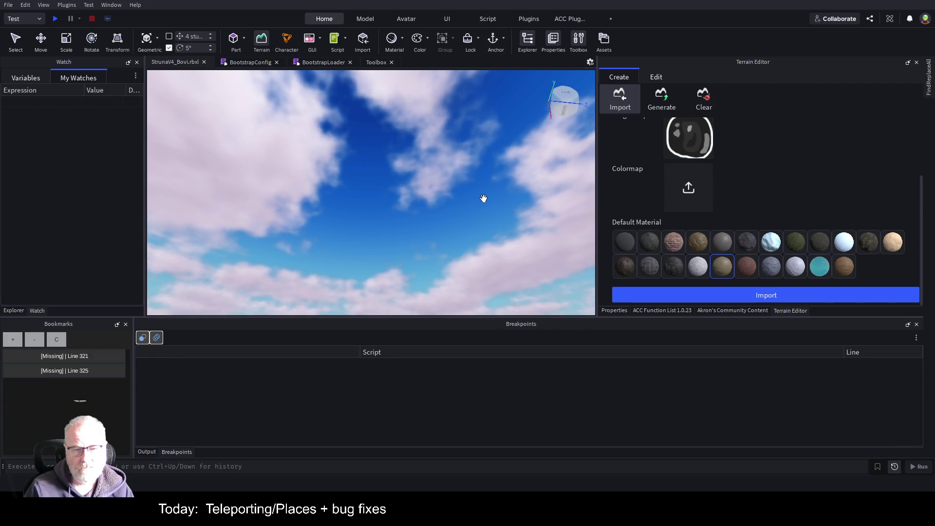
drag(484, 198, 481, 170)
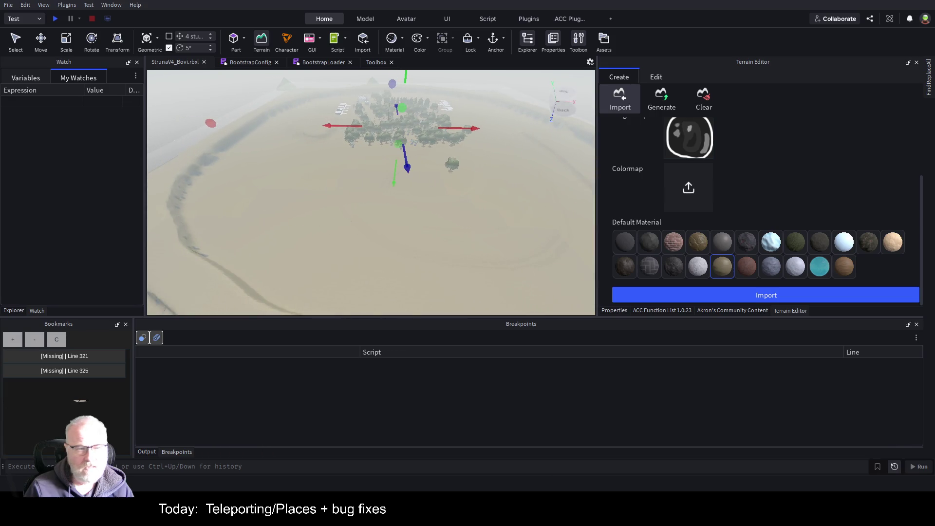
scroll(680, 151, up, 3)
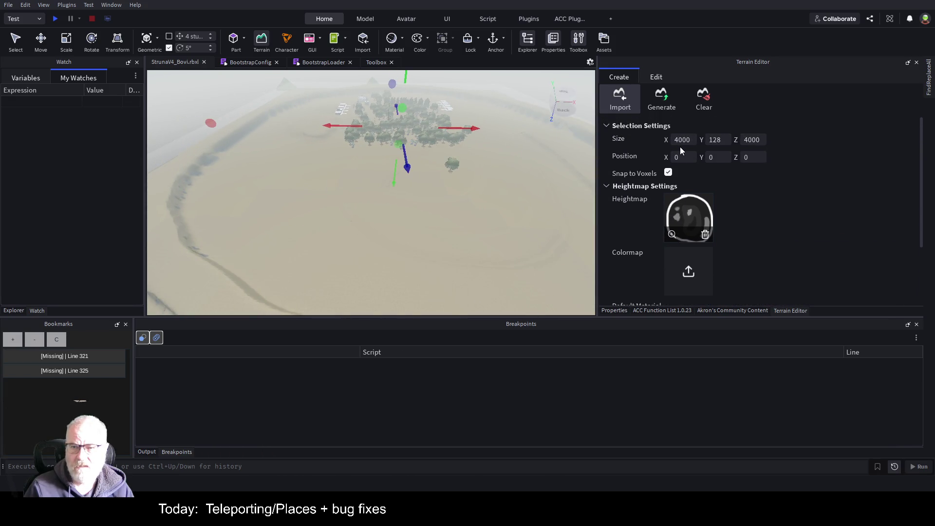
Look over the terrain generation options, then pick the Sea Level tool from the terrain editing tools.
click(671, 98)
scroll(756, 217, down, 3)
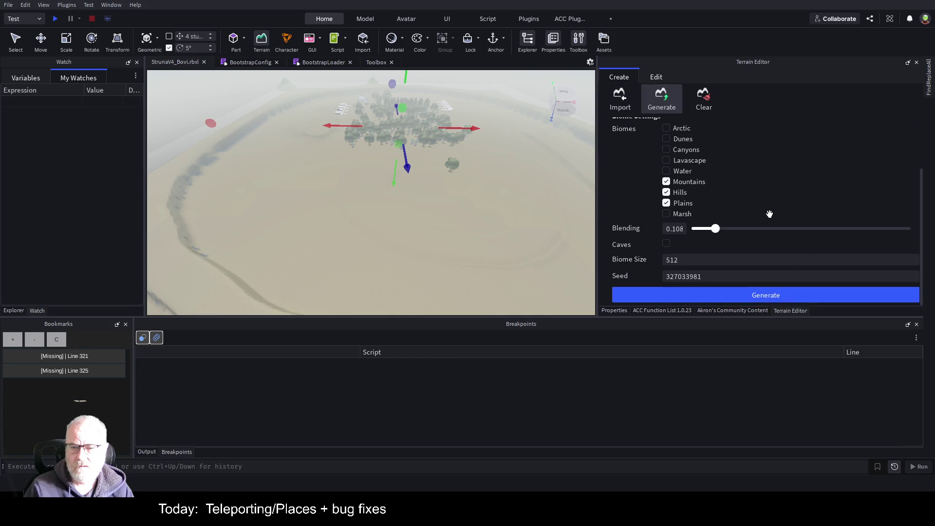
scroll(767, 205, up, 3)
click(672, 77)
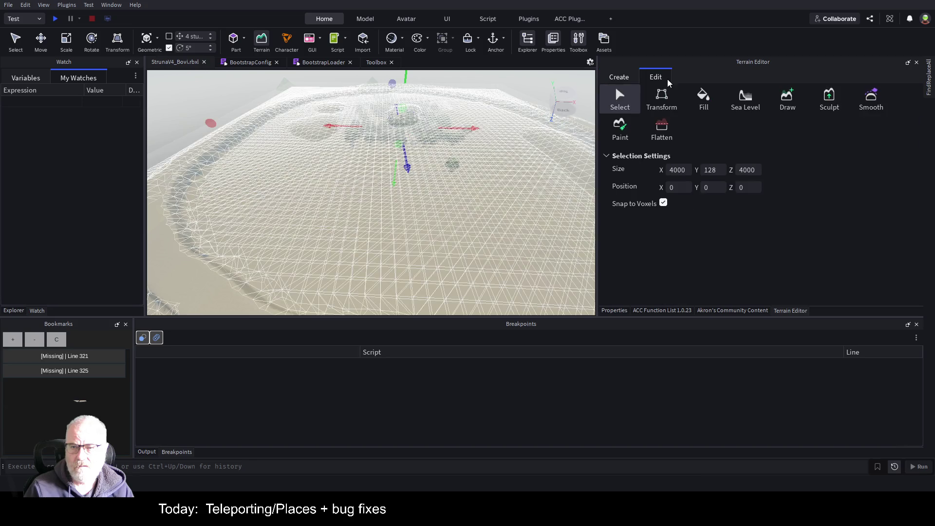
click(752, 108)
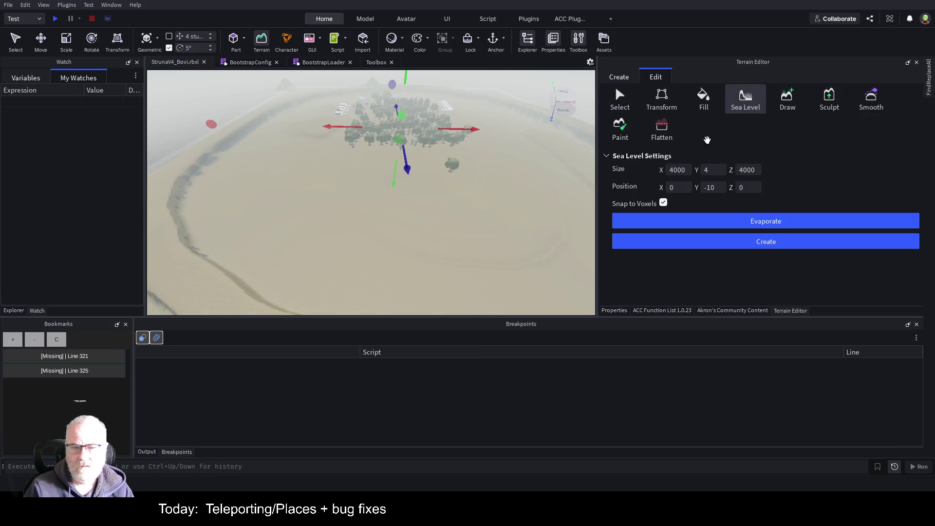
key(w)
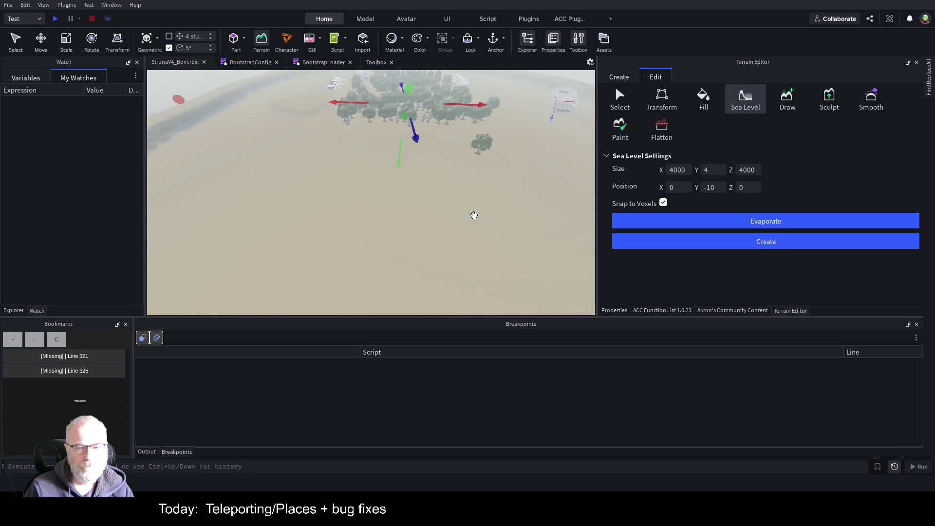
key(s)
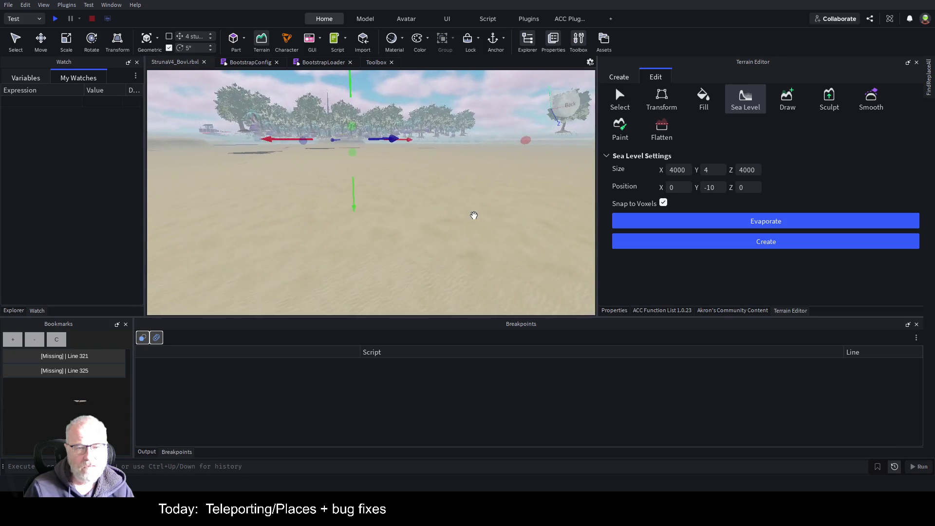
Lower the sea-level region to Y -130 and fill it with test water.
mouse_move(346, 112)
mouse_down()
mouse_move(365, 136)
mouse_move(367, 230)
mouse_move(407, 83)
mouse_move(401, 133)
mouse_move(467, 121)
mouse_up()
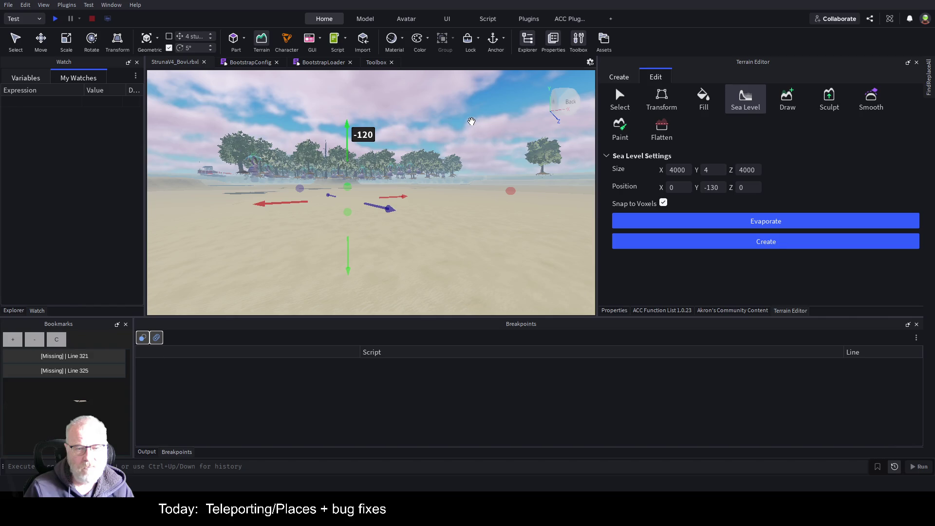
key(w)
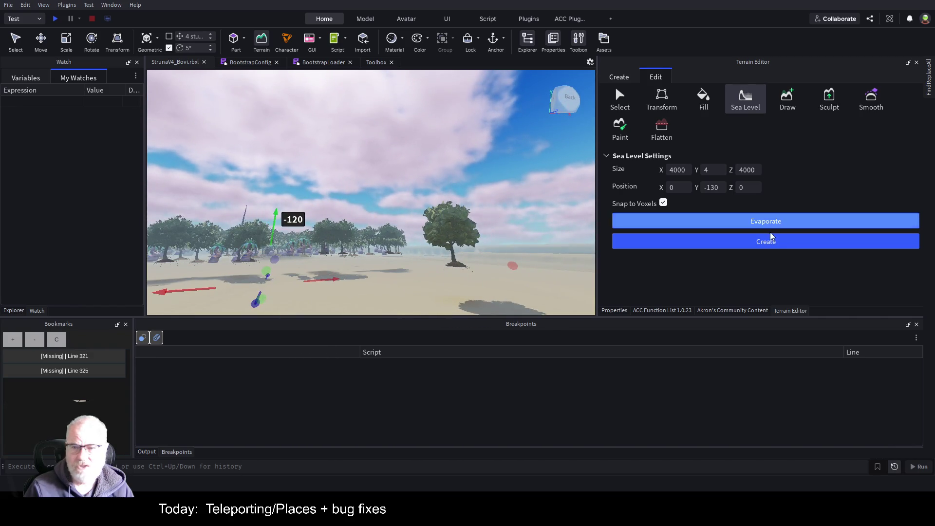
click(764, 243)
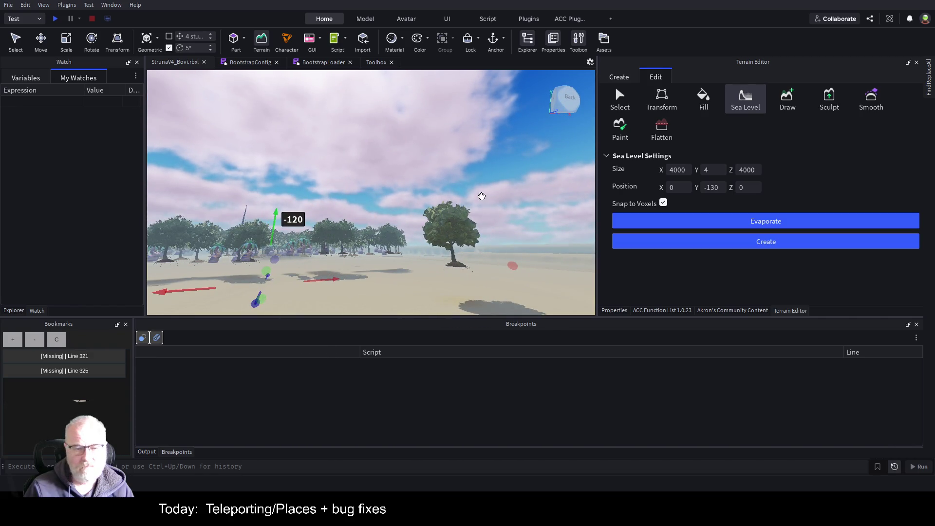
key(e)
key(d)
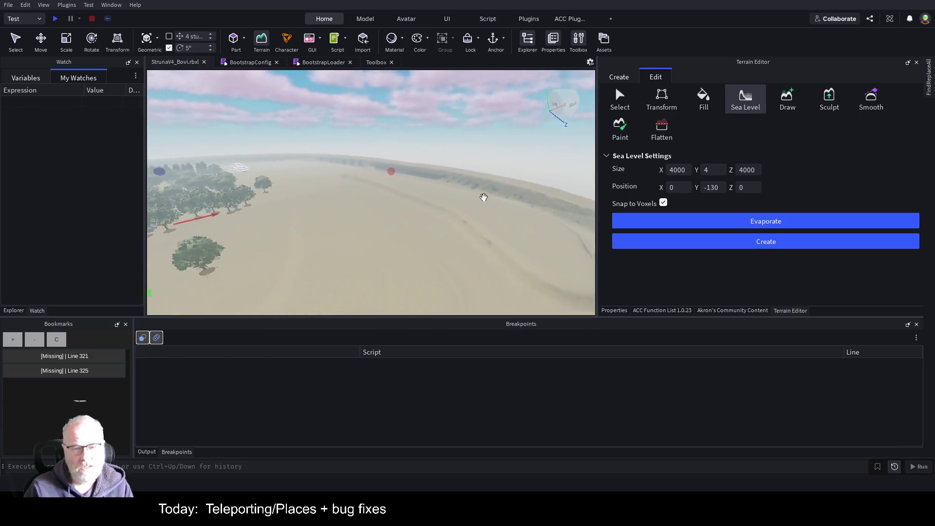
key(w)
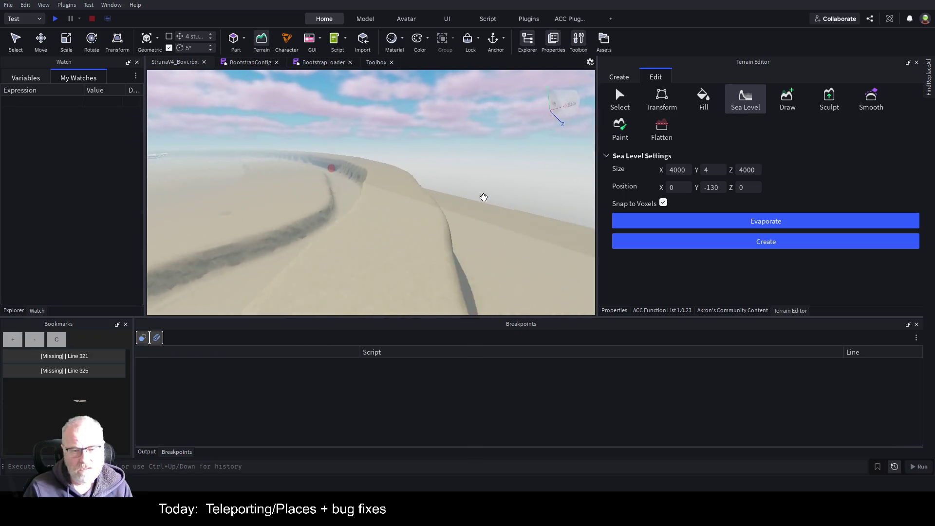
key(s)
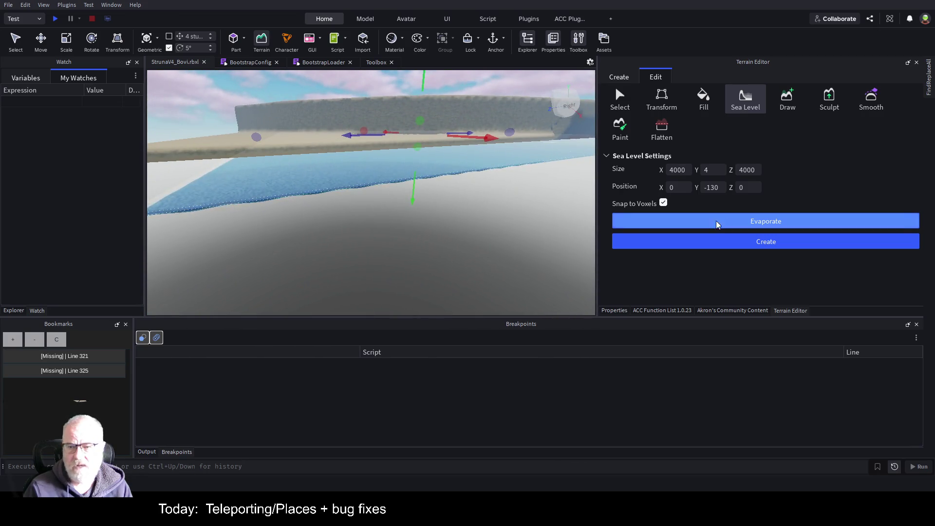
Evaporate the test water and raise the sea-level region to Y 14.
click(633, 227)
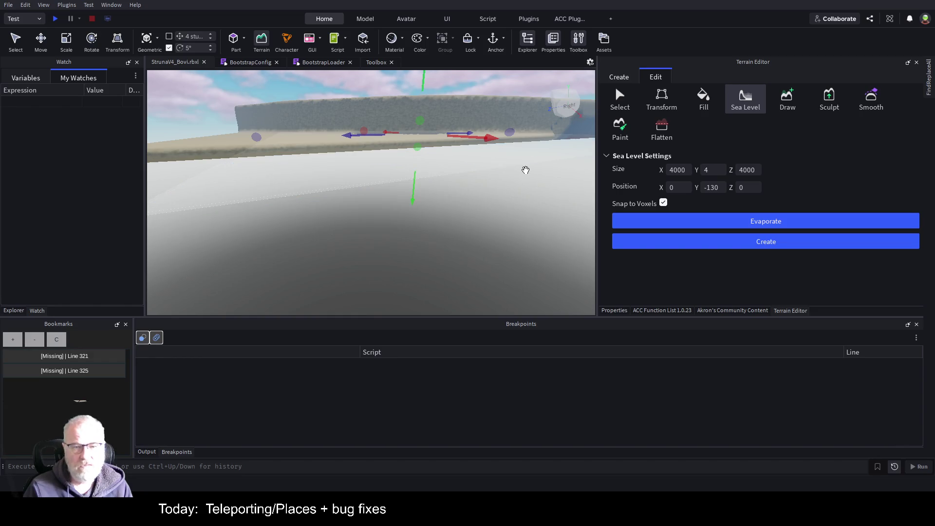
key(e)
drag(420, 102, 419, 90)
key(f)
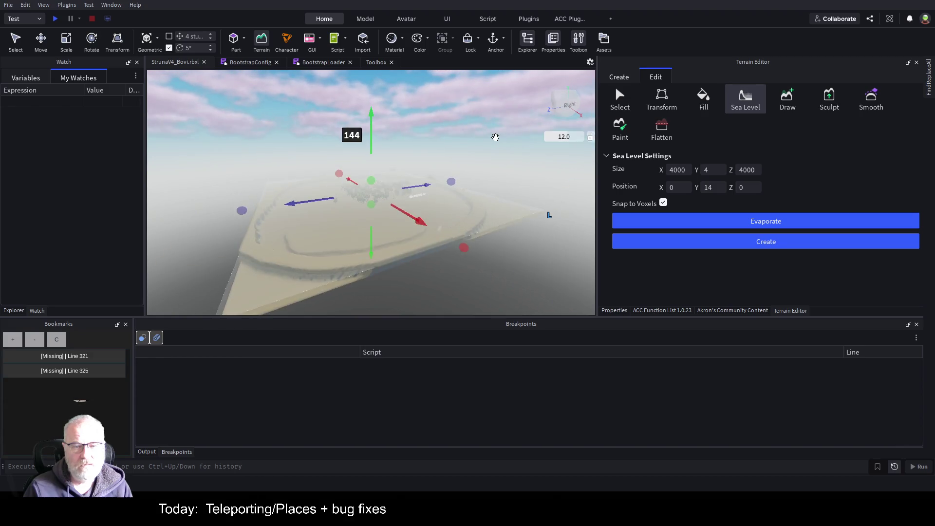
Try sea water at several heights, undoing the island flood and lowering the region to Y -82.
click(756, 245)
scroll(486, 215, up, 5)
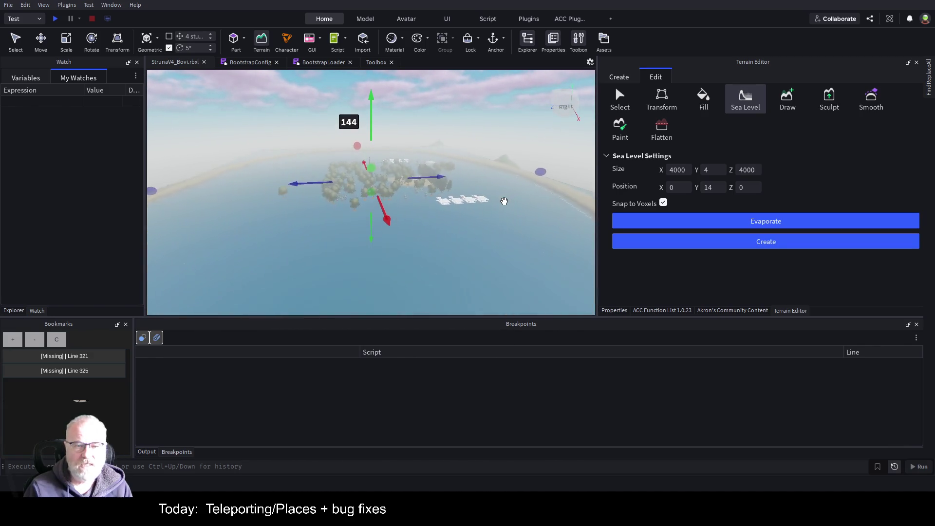
scroll(504, 202, up, 2)
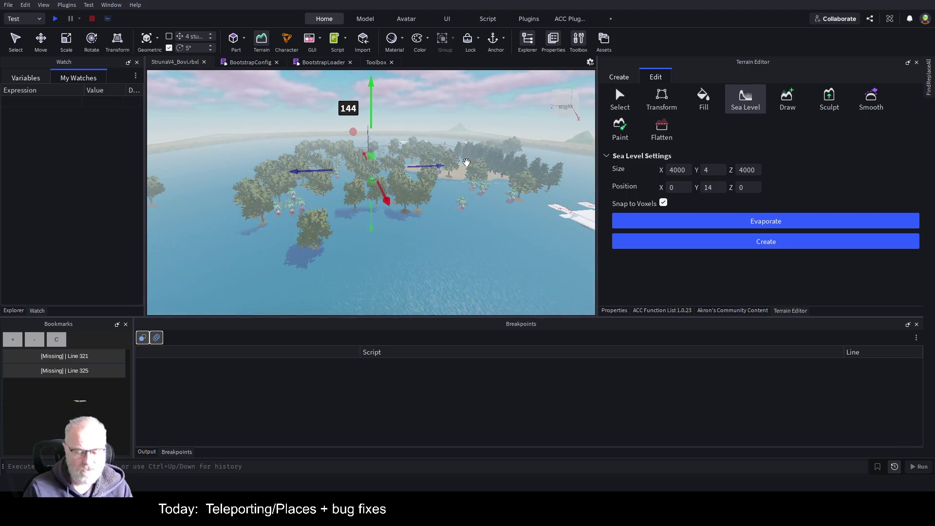
drag(371, 93, 370, 111)
click(724, 242)
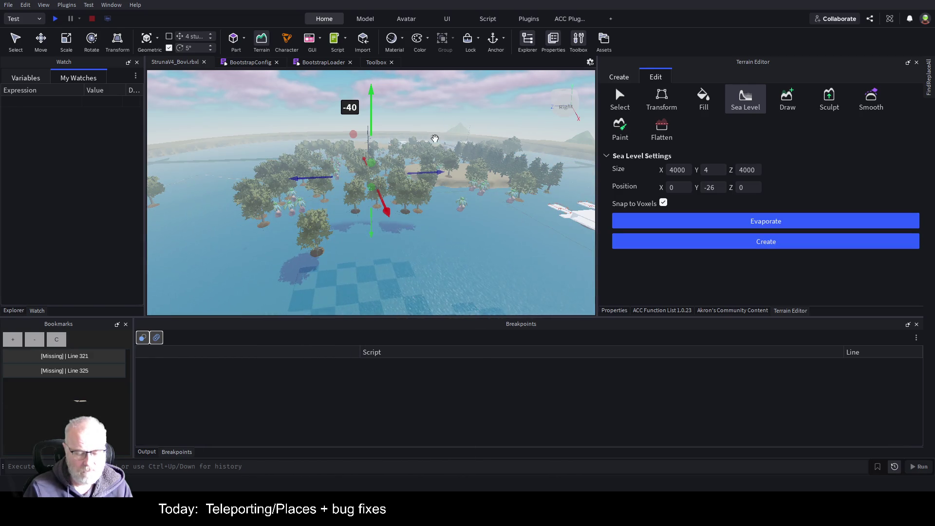
key(ctrl+z)
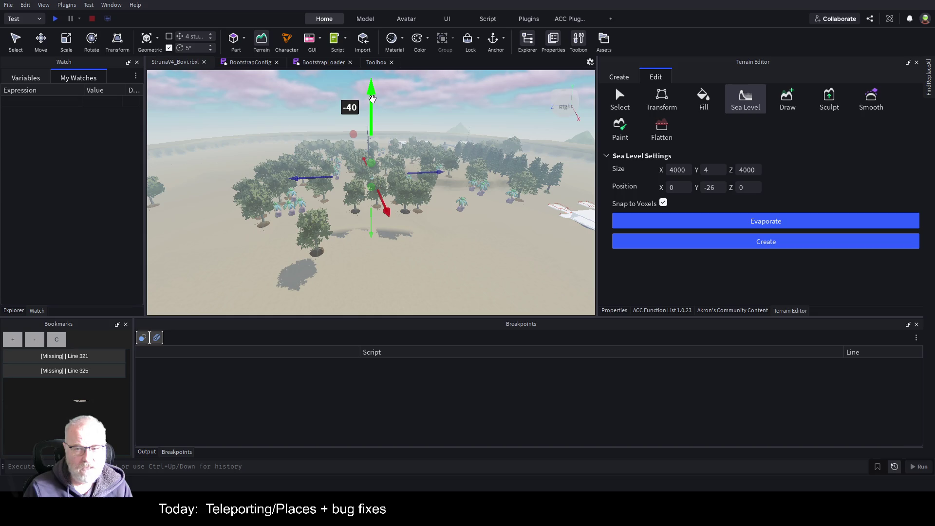
drag(372, 99, 373, 108)
click(739, 241)
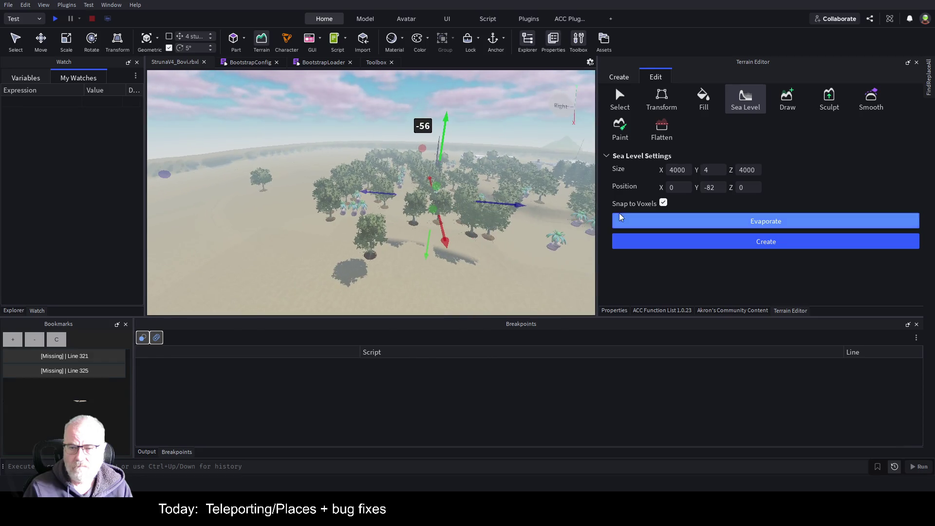
Set the sea-level height to -2, fill the water, and fly around the islands.
click(714, 188)
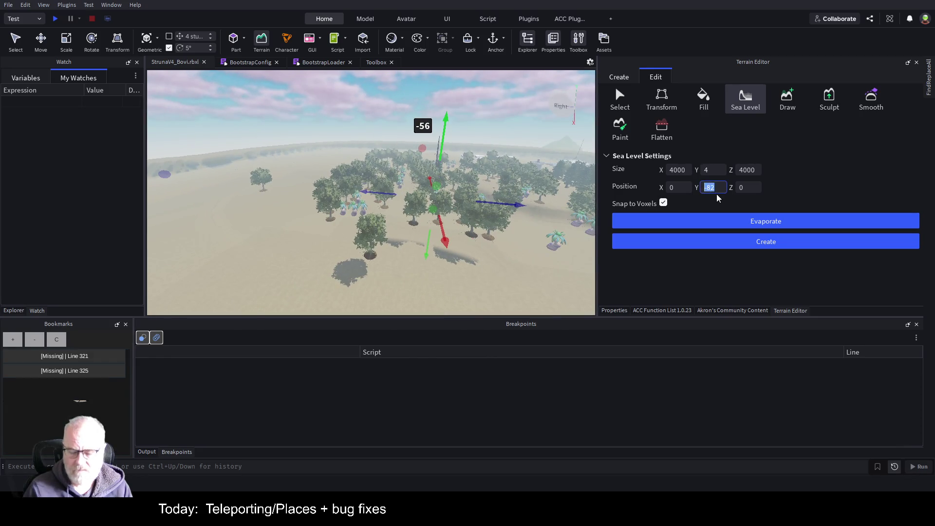
text(-2)
key(Return)
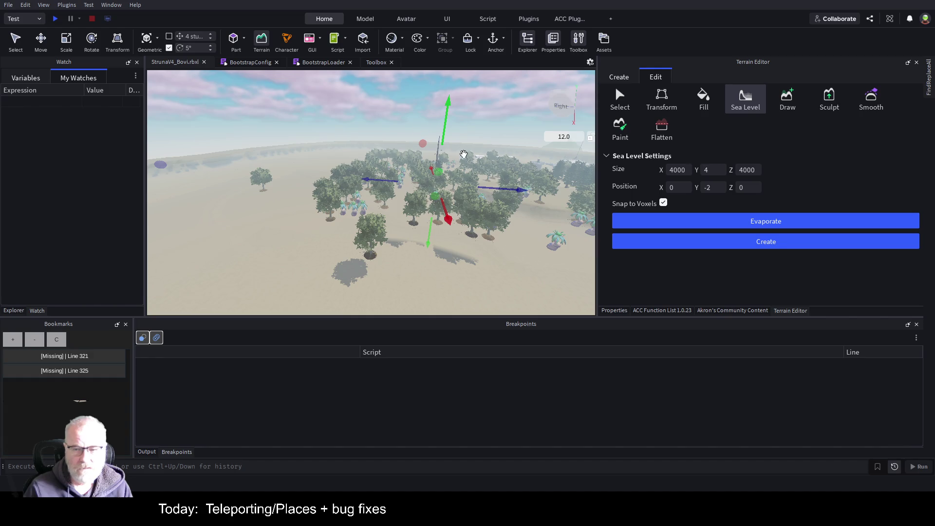
click(688, 248)
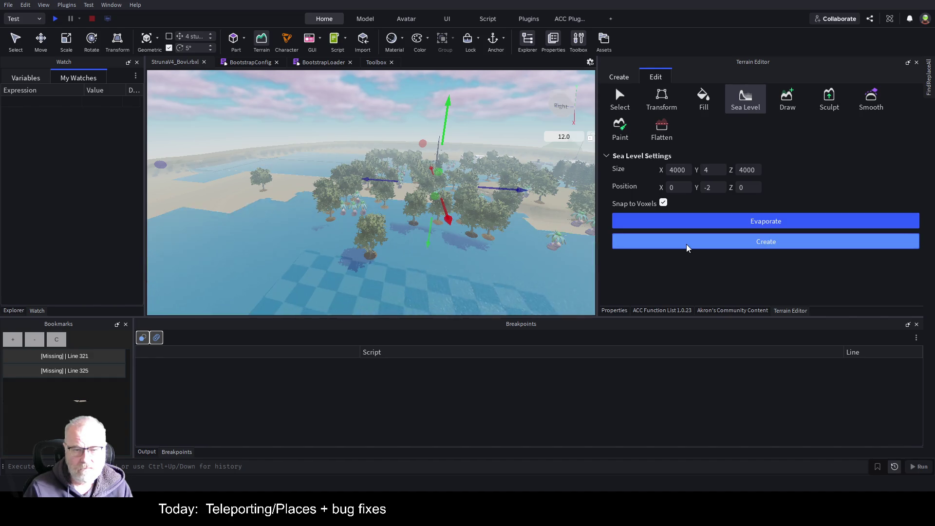
key(d)
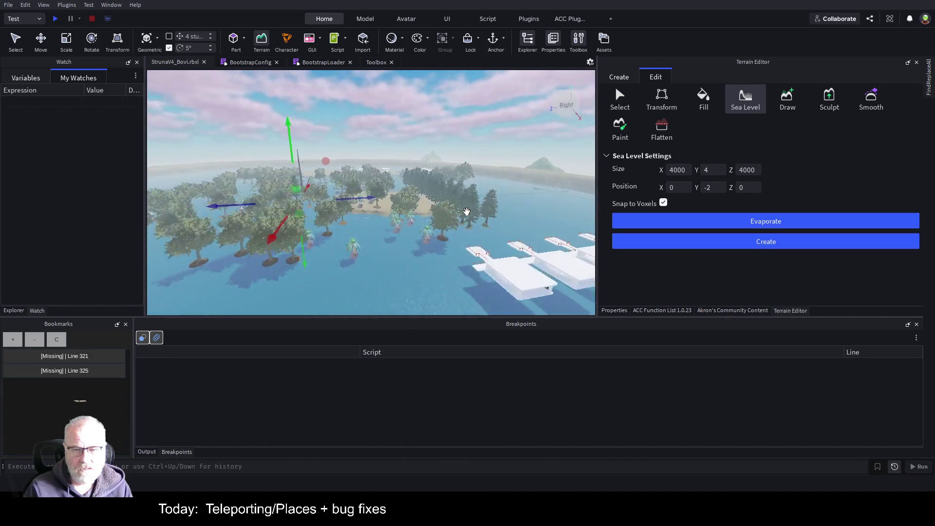
key(Left)
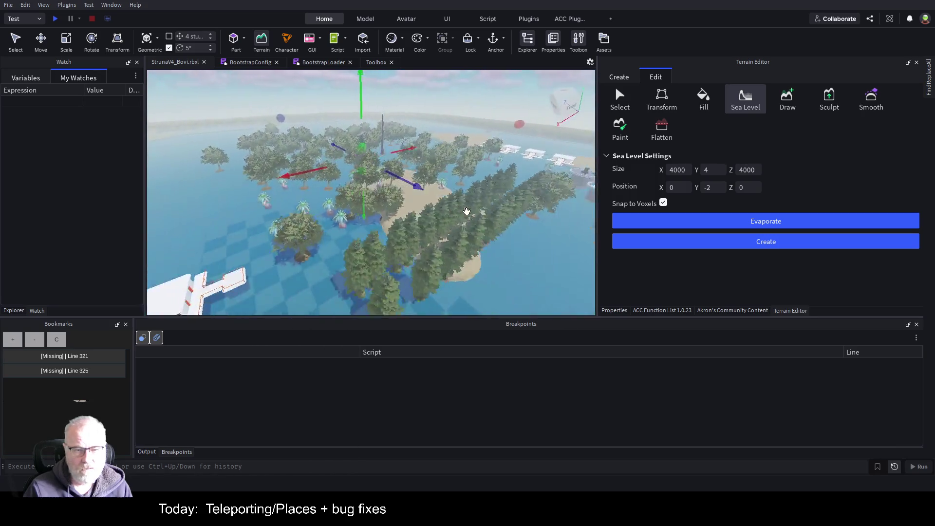
key(d)
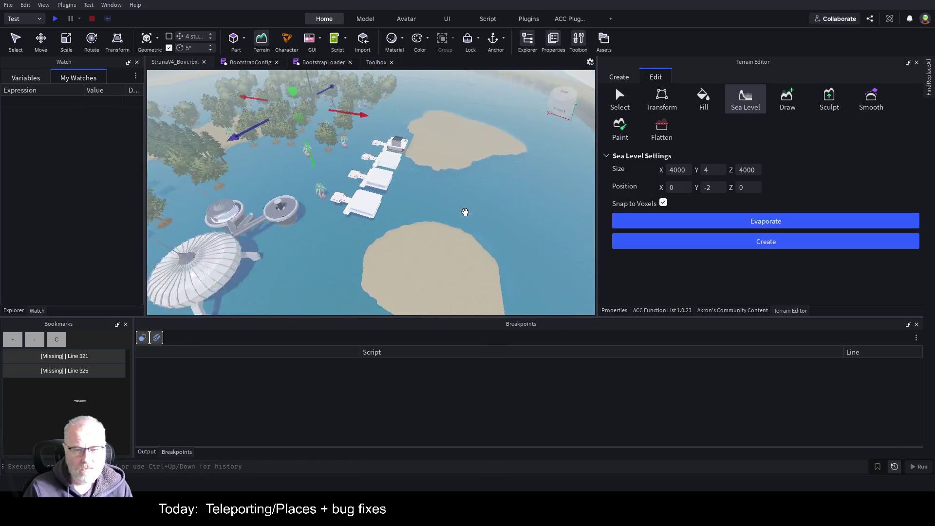
key(s)
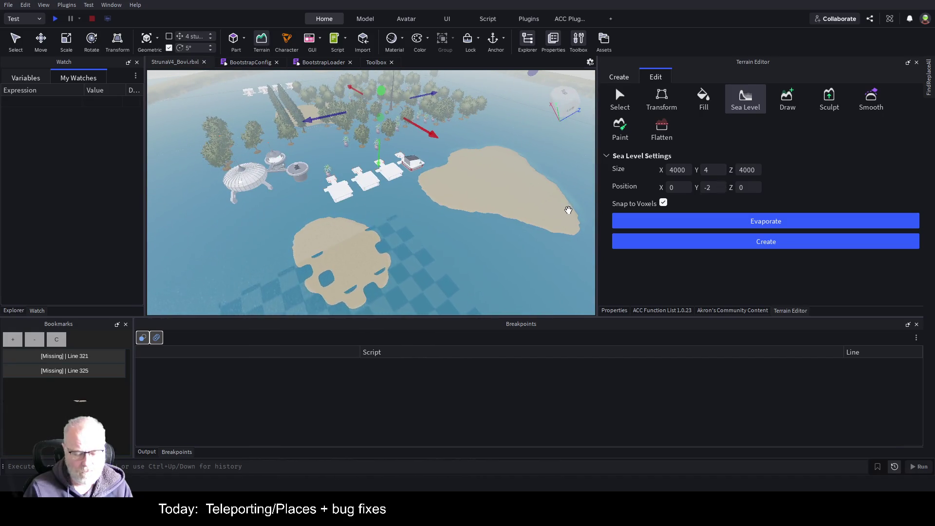
Evaporate the old water and refill the sea at -10, then at -22.
click(633, 221)
click(706, 188)
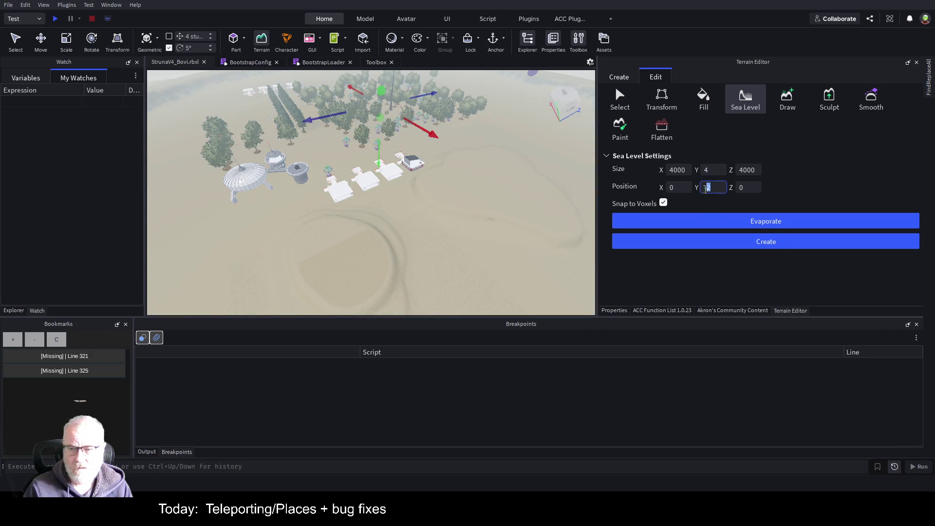
text(-10)
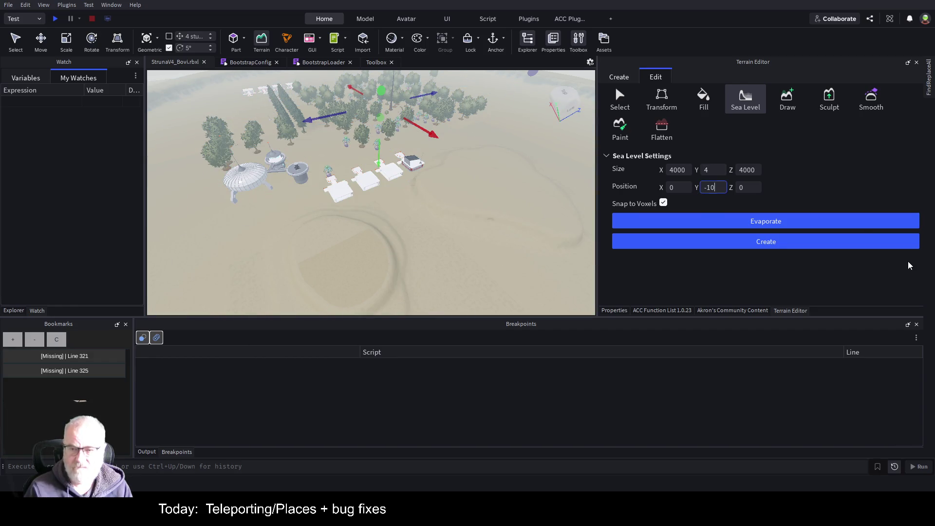
click(757, 245)
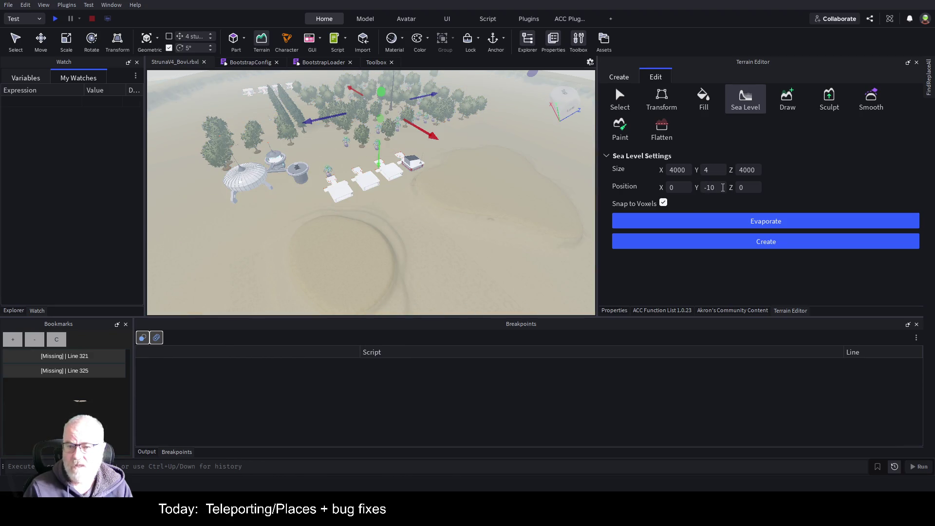
click(722, 189)
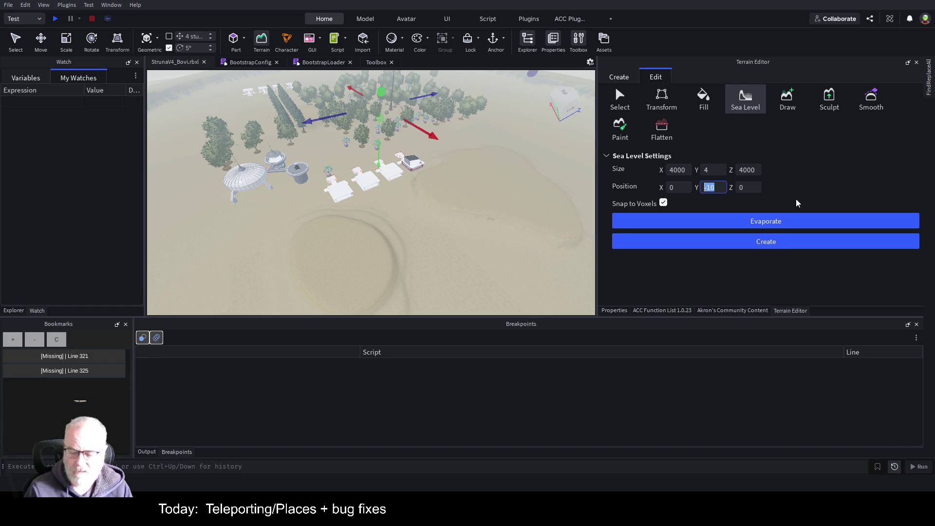
text(-22)
key(Return)
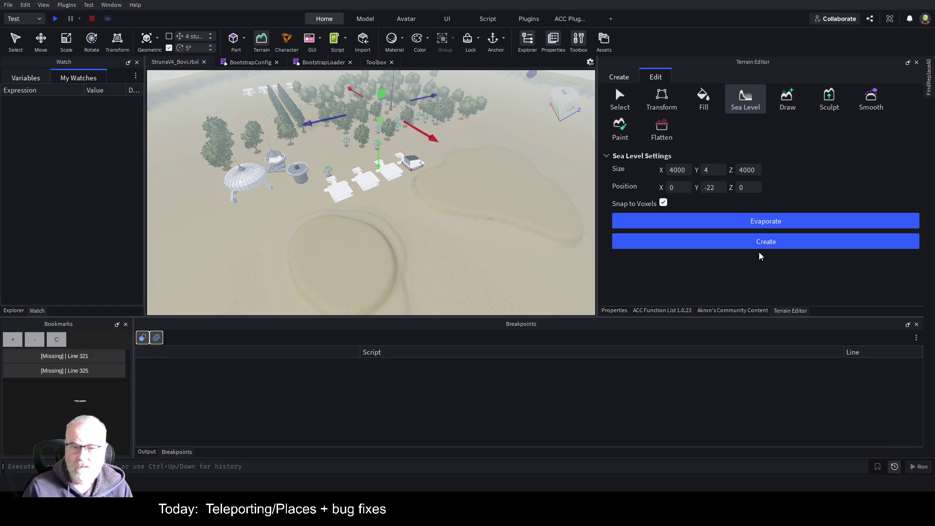
click(786, 242)
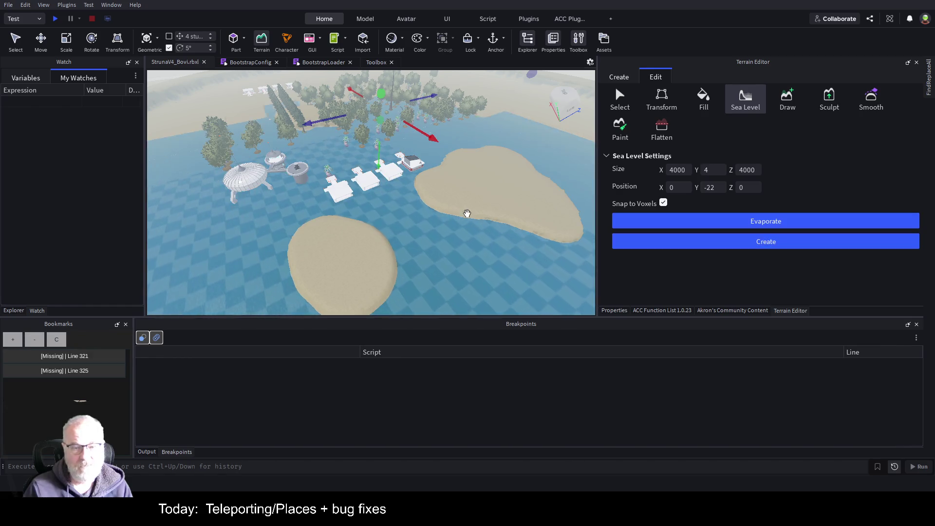
drag(468, 214, 482, 202)
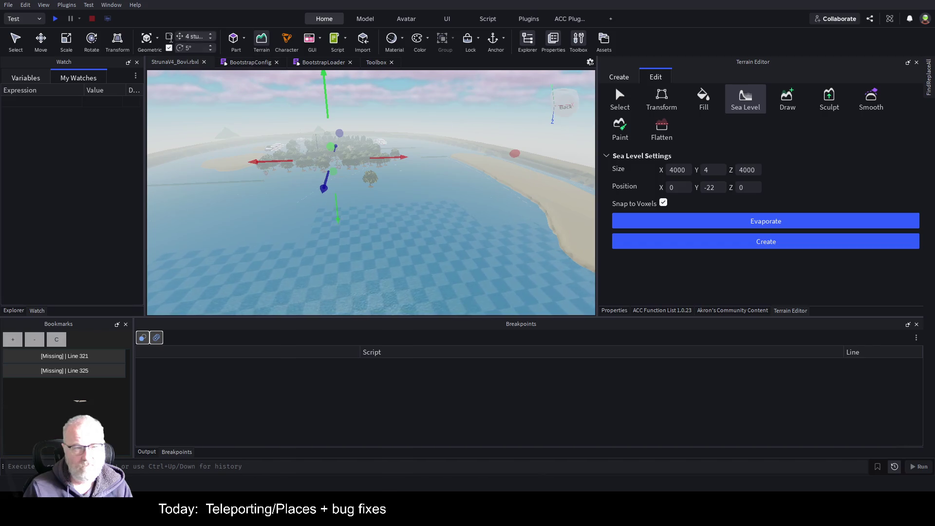
Retry the sea at -30, then evaporate again and fill it at -40.
click(763, 219)
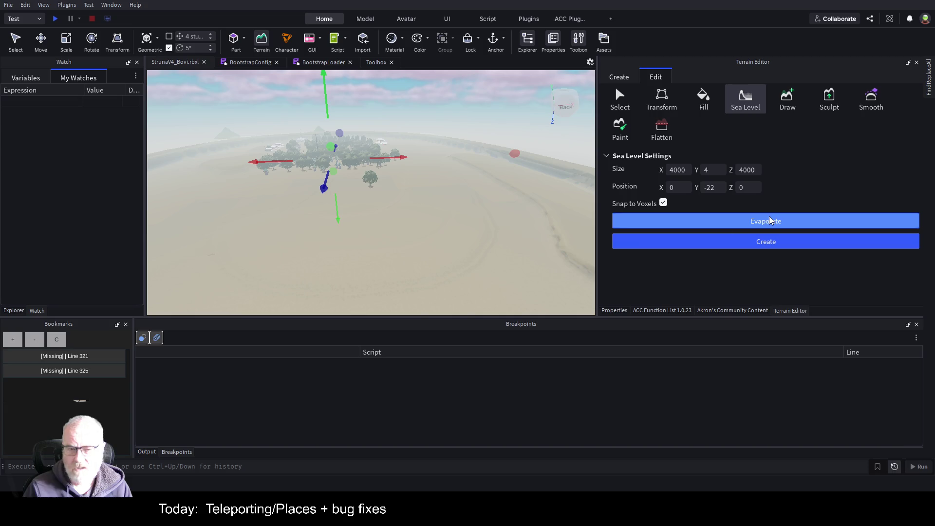
double_click(709, 186)
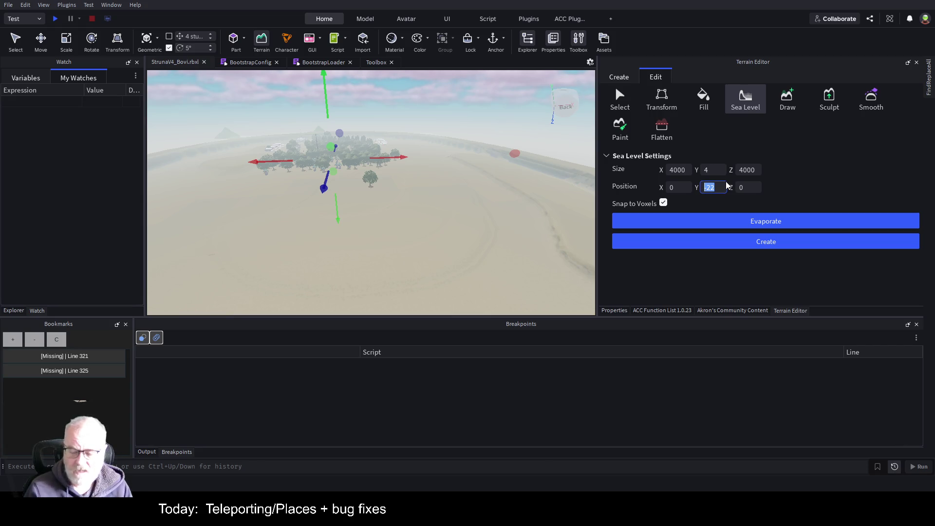
text(-30)
key(Return)
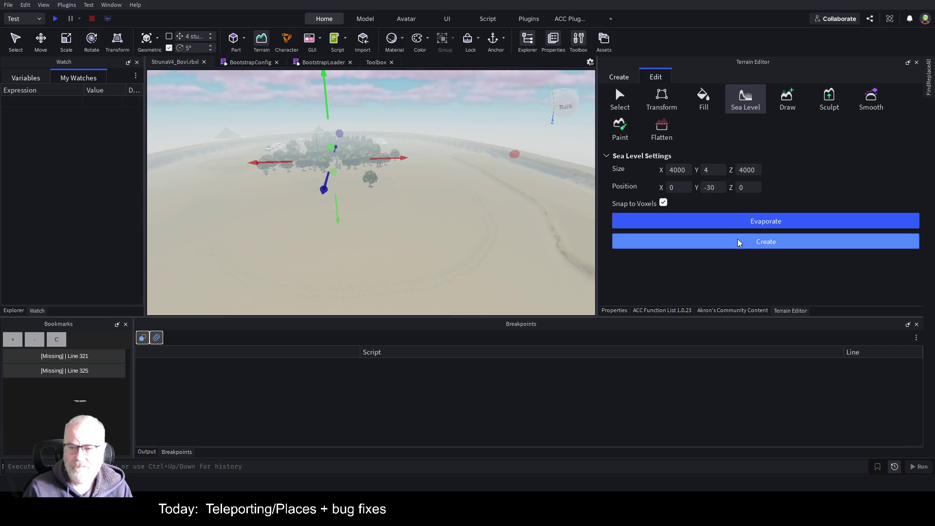
click(741, 241)
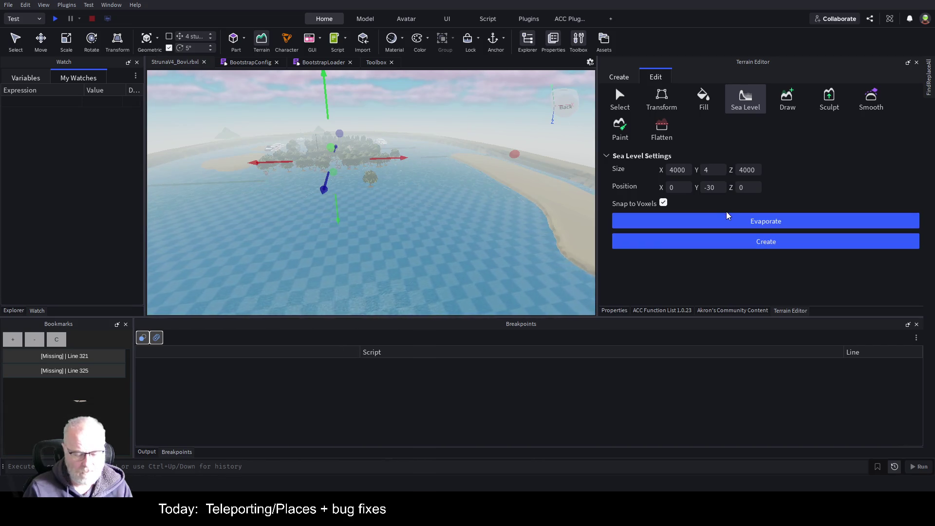
click(727, 218)
click(714, 188)
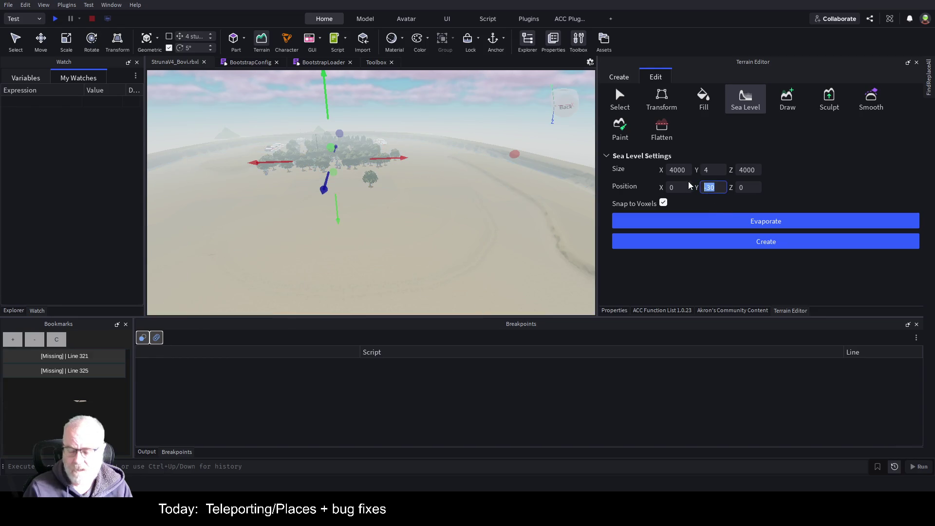
text(-40)
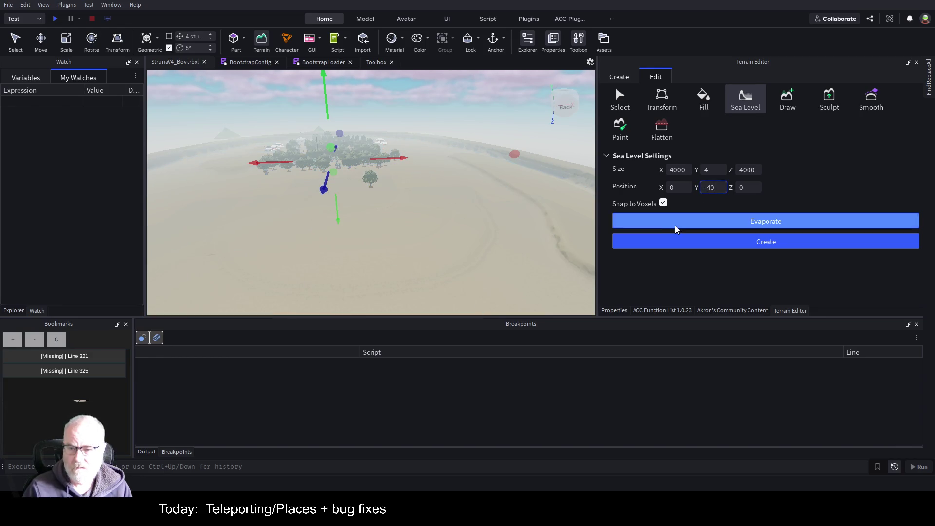
click(705, 243)
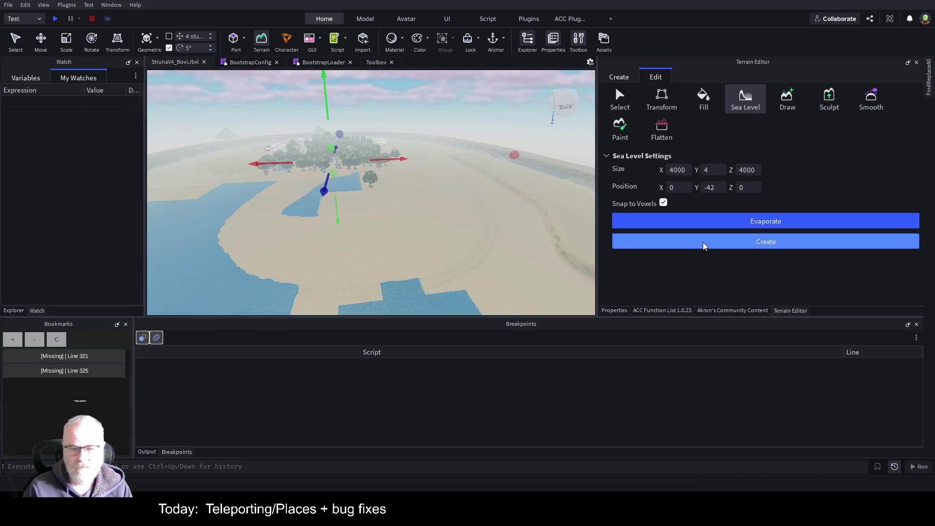
drag(484, 235, 484, 235)
mouse_move(484, 235)
mouse_down()
mouse_move(511, 227)
mouse_move(338, 173)
mouse_up()
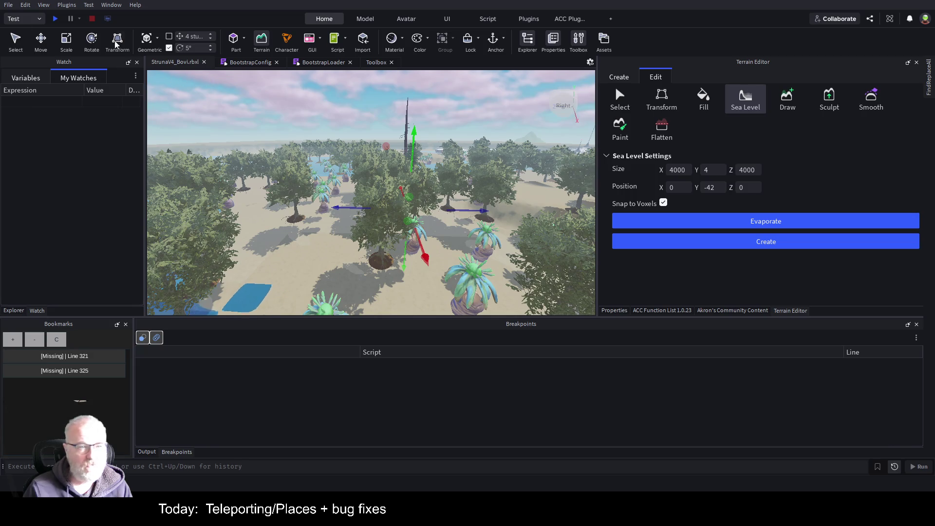
Select a tree and delete the whole Trees model from the scene.
click(15, 43)
click(387, 240)
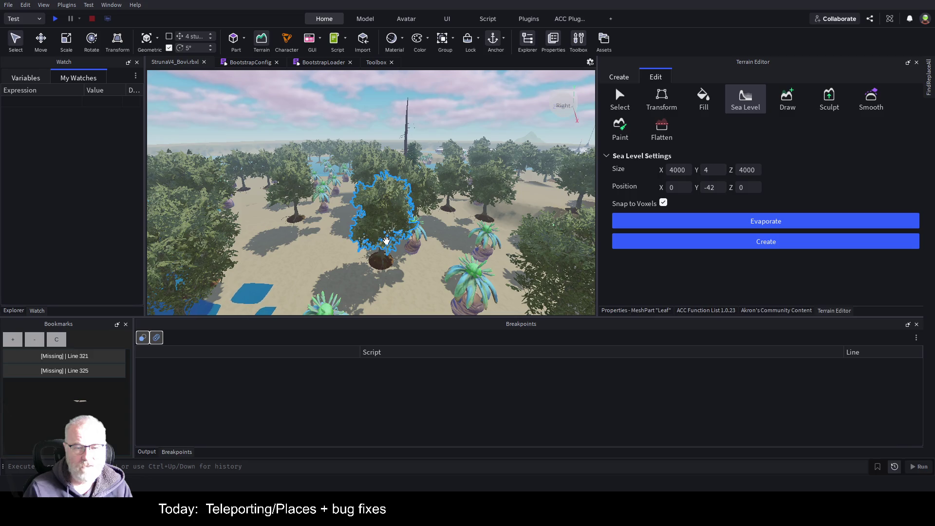
click(23, 312)
scroll(69, 150, up, 5)
scroll(69, 150, up, 6)
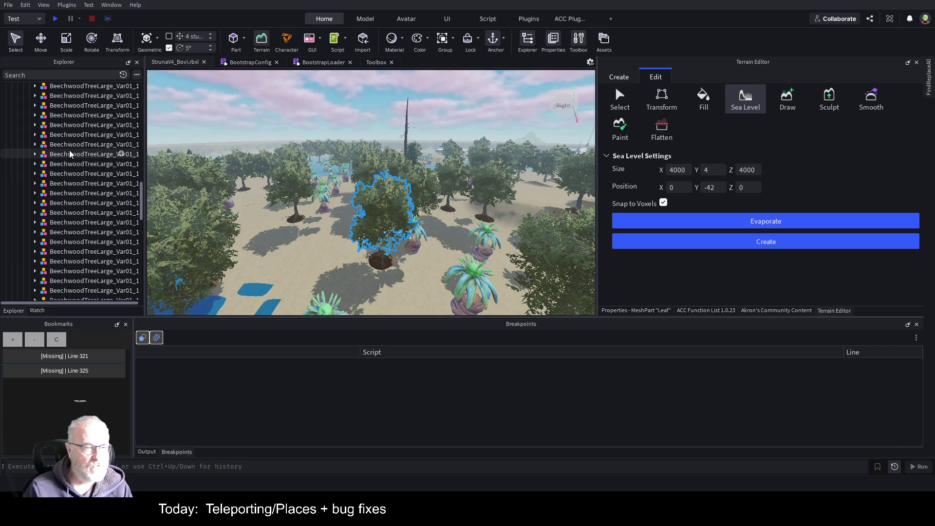
click(54, 146)
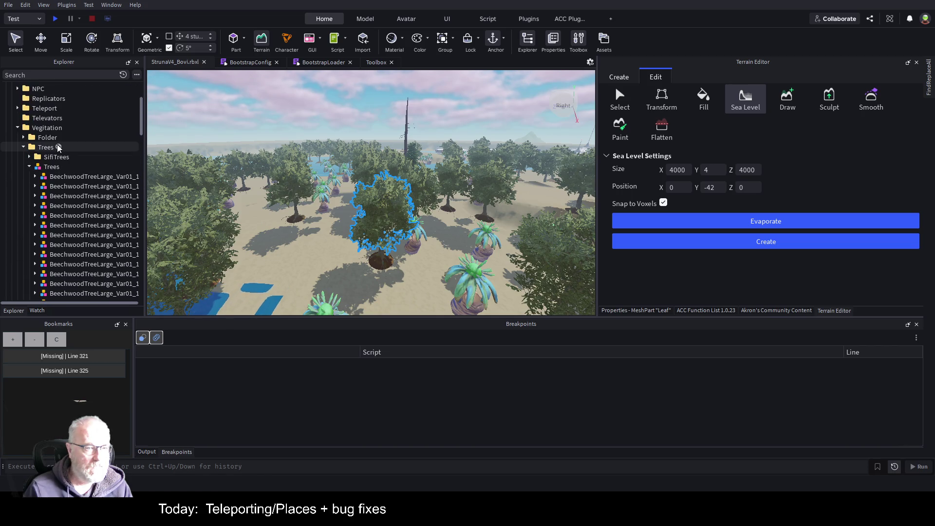
scroll(57, 146, up, 1)
click(29, 166)
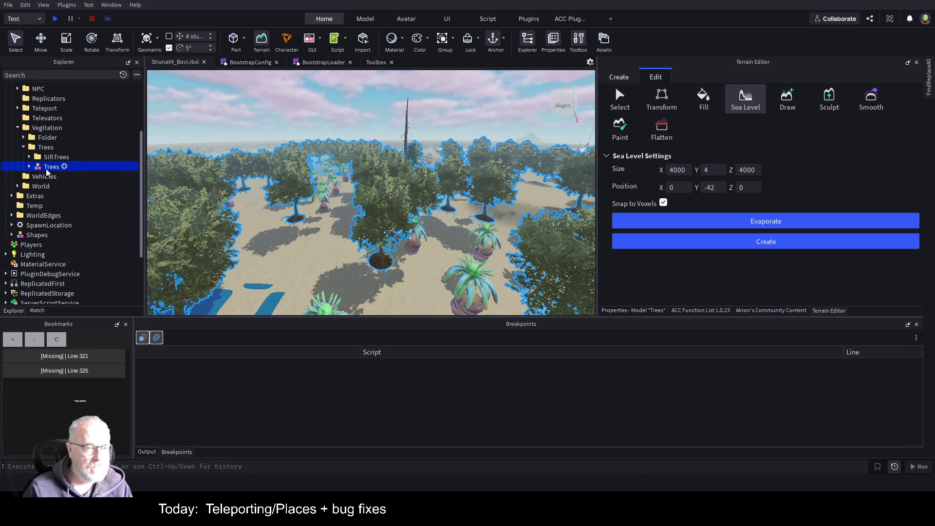
key(Delete)
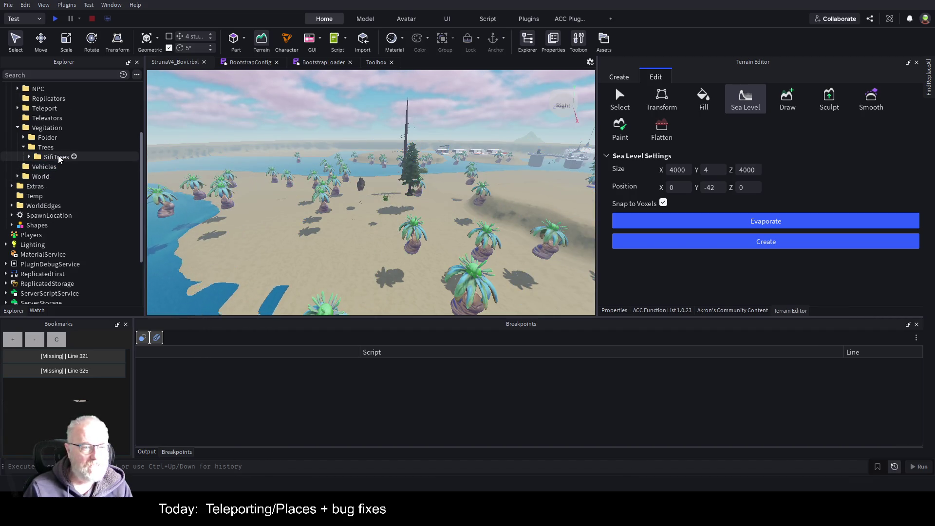
Move the SifiTrees folder down about 63 studs onto the lowered sand ground.
click(56, 156)
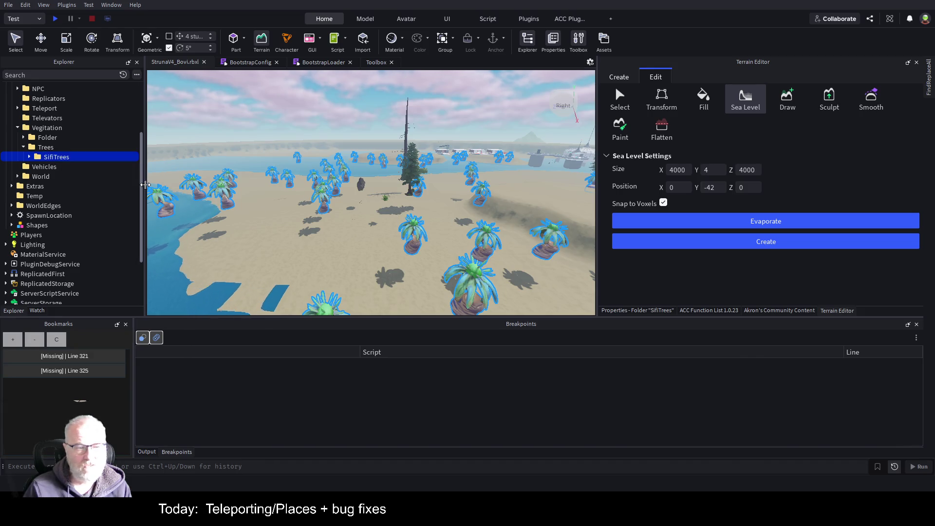
key(ctrl+2)
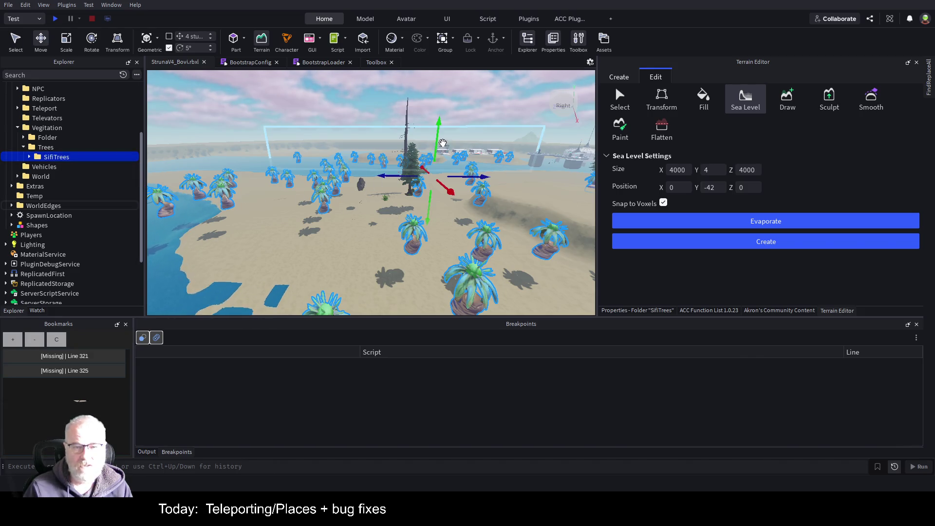
drag(437, 128, 436, 163)
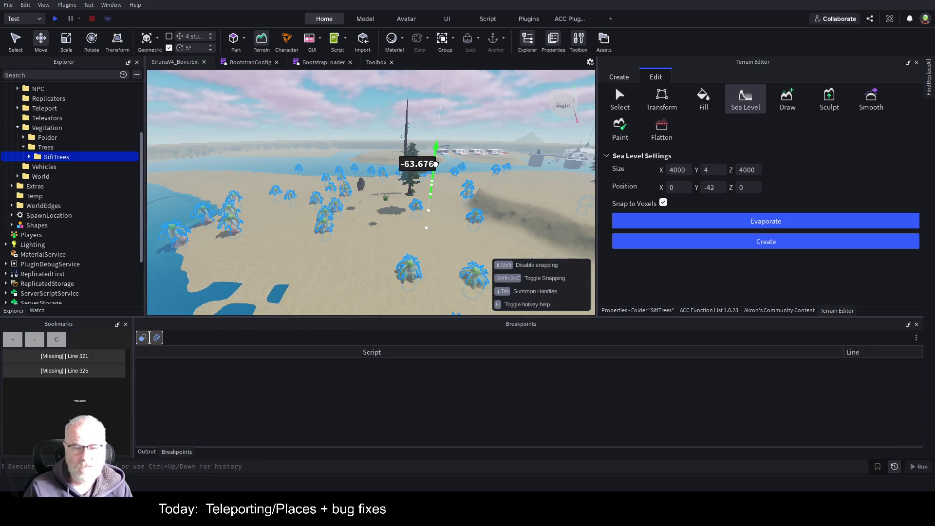
key(w)
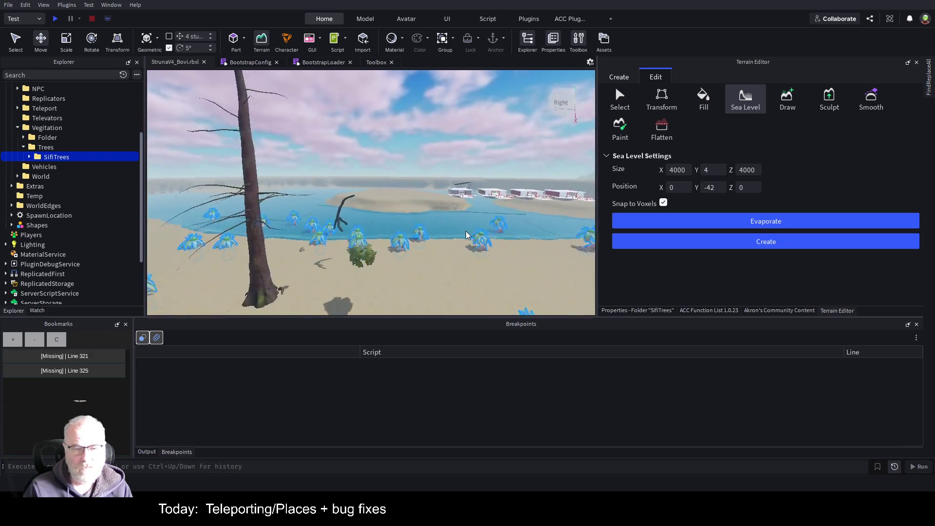
key(w)
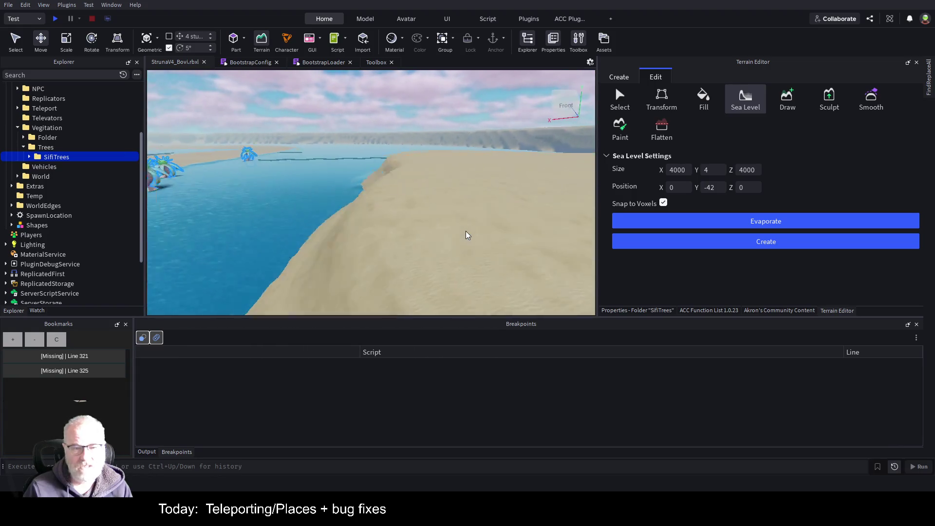
key(s)
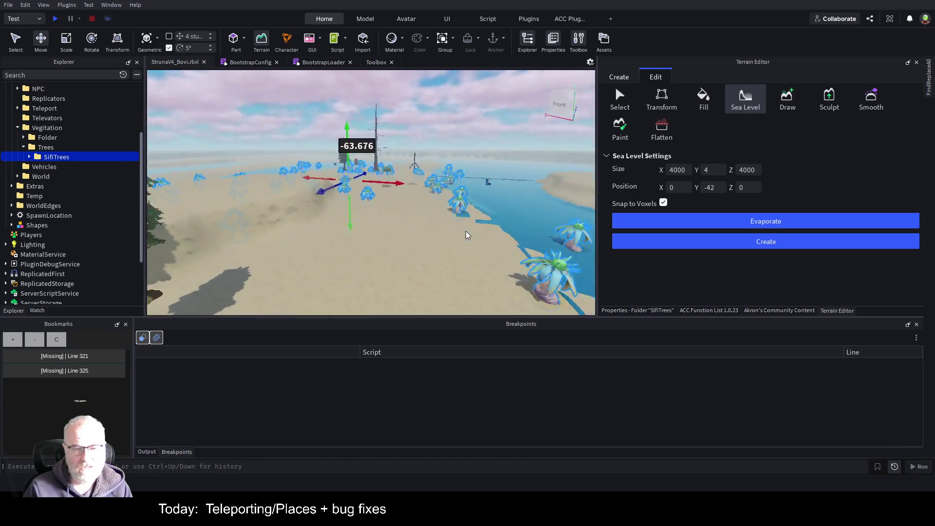
key(d)
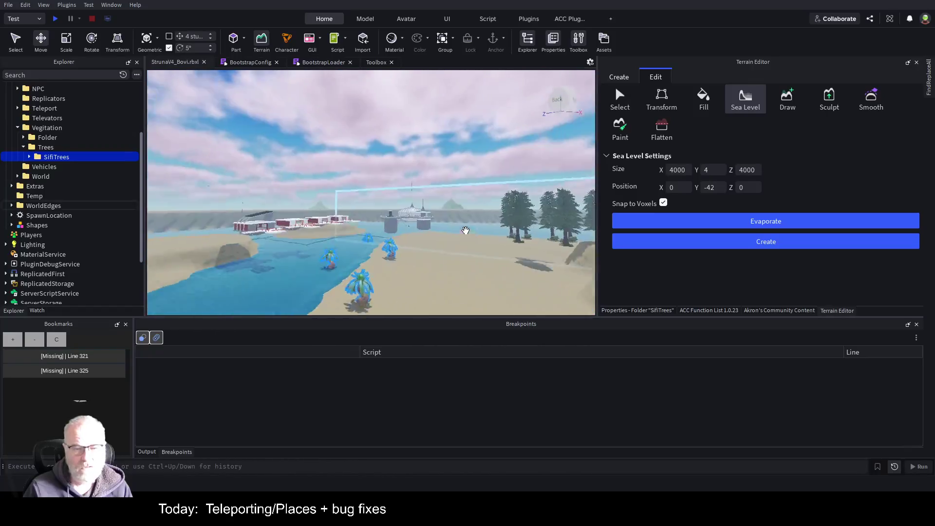
click(298, 241)
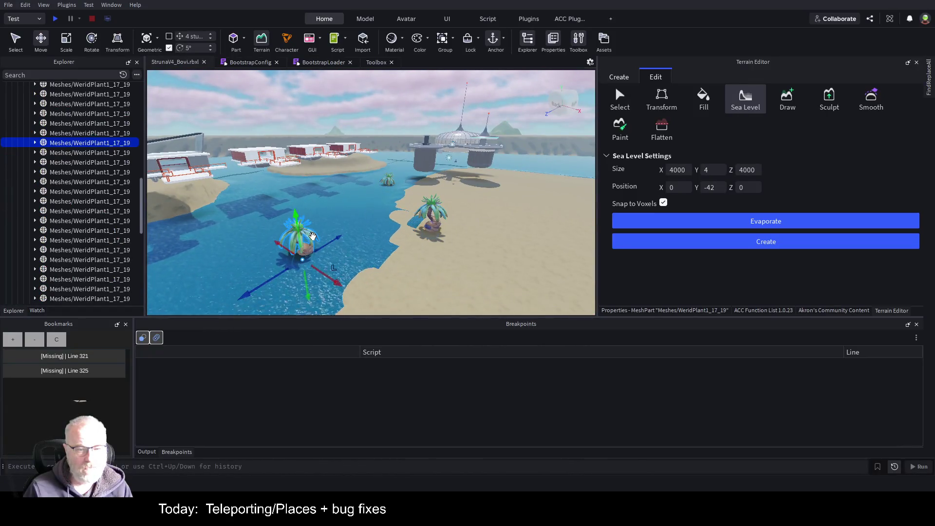
Move the stray palm plant out of the water onto the beach.
drag(318, 267, 409, 273)
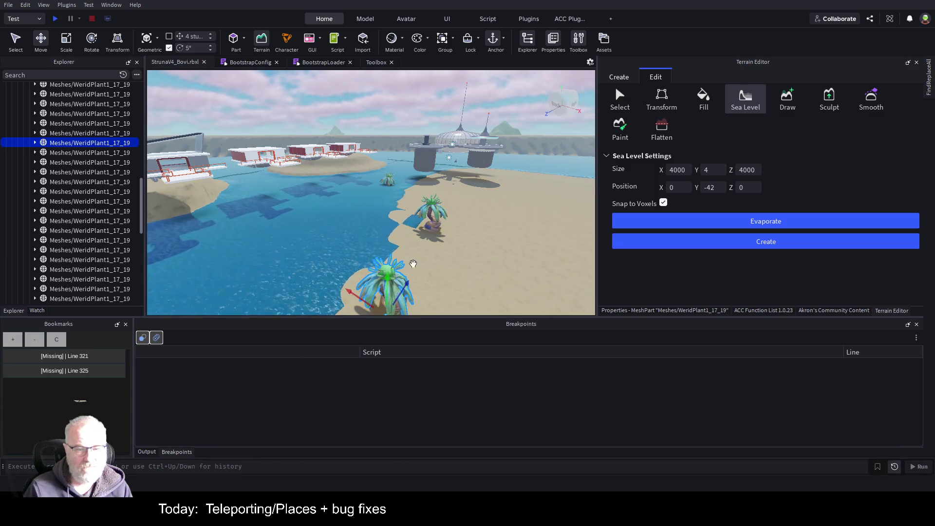
key(w)
click(434, 255)
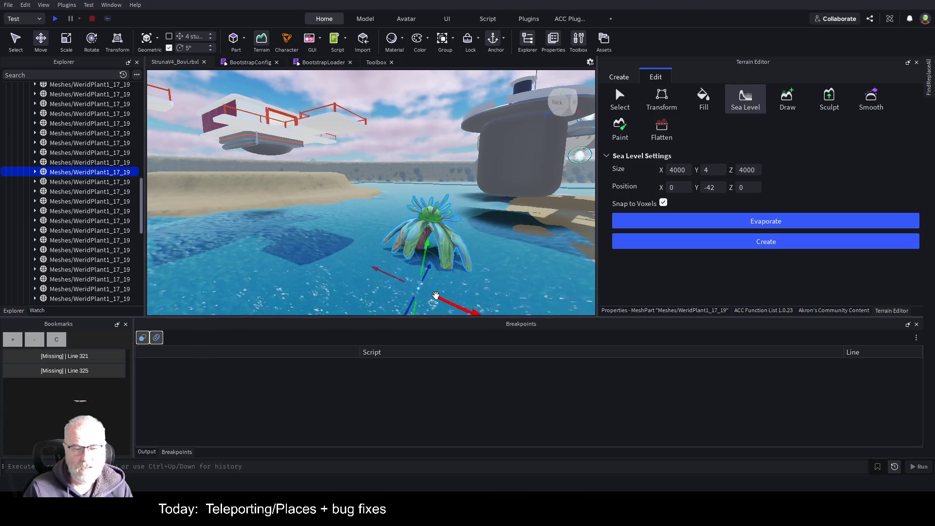
mouse_move(435, 256)
mouse_down()
mouse_move(442, 299)
mouse_move(451, 261)
mouse_move(438, 197)
mouse_up()
Delete the pine tree groups Model and Model1 and their empty Folder.
click(483, 156)
scroll(73, 146, up, 3)
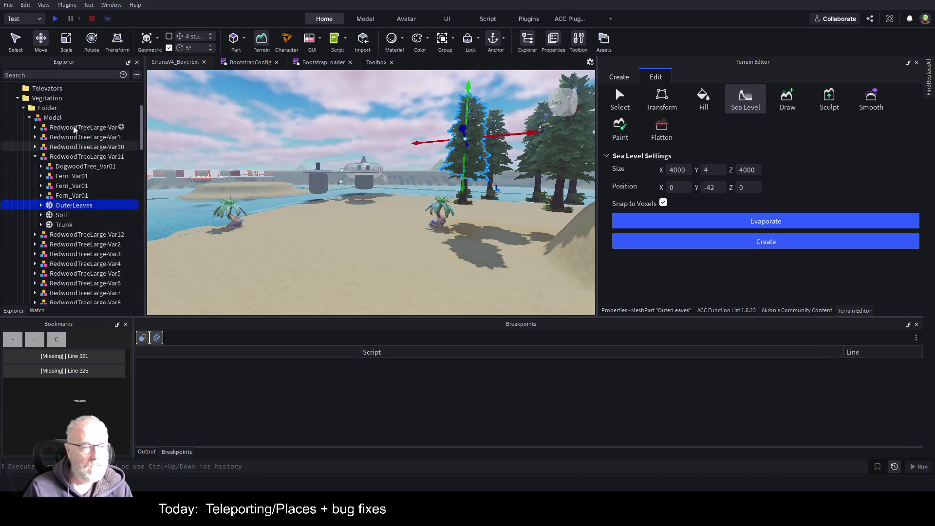
click(52, 139)
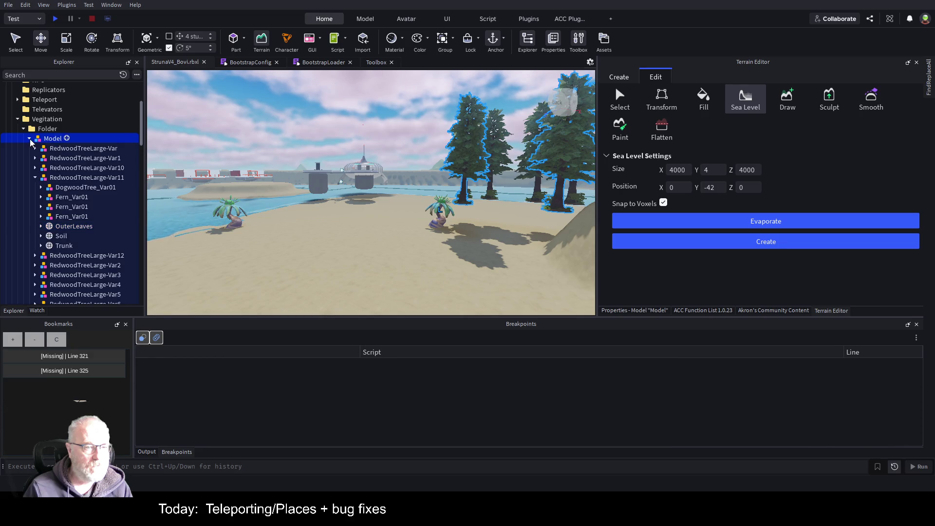
click(29, 138)
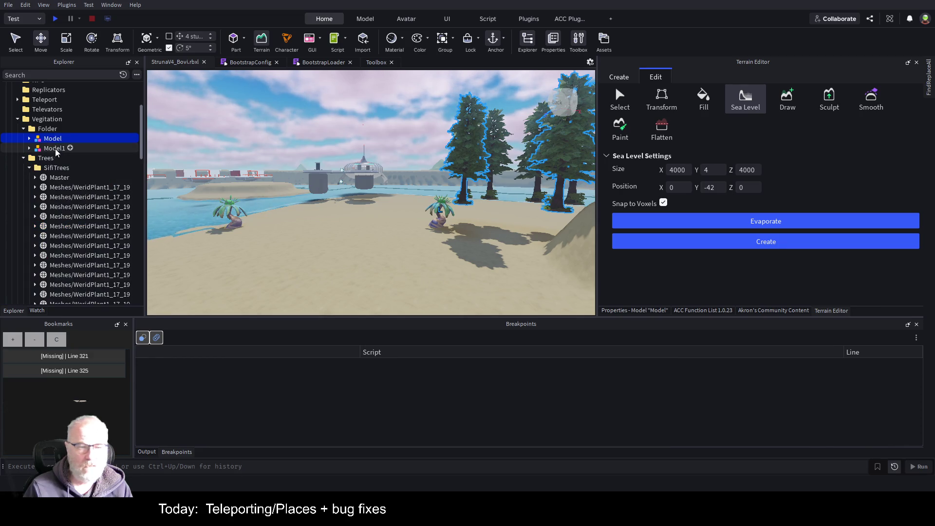
key(Delete)
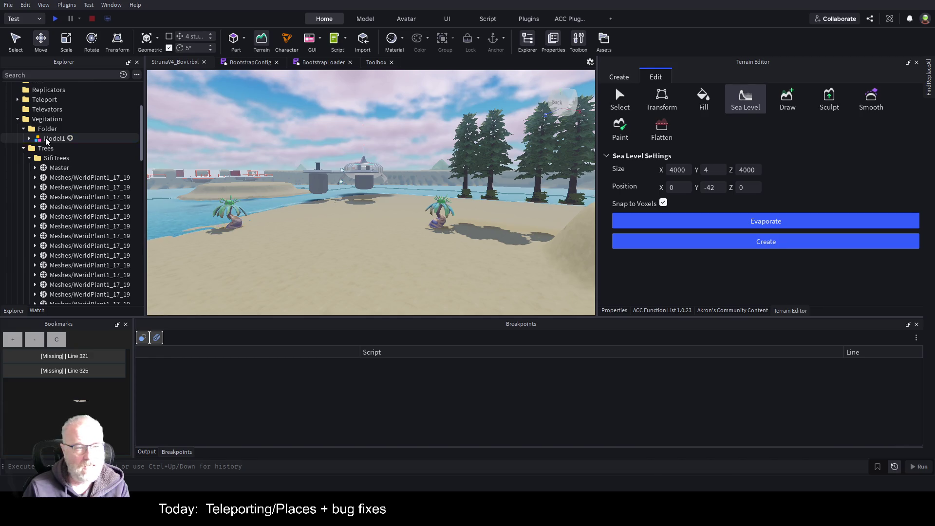
click(46, 139)
key(Delete)
click(51, 130)
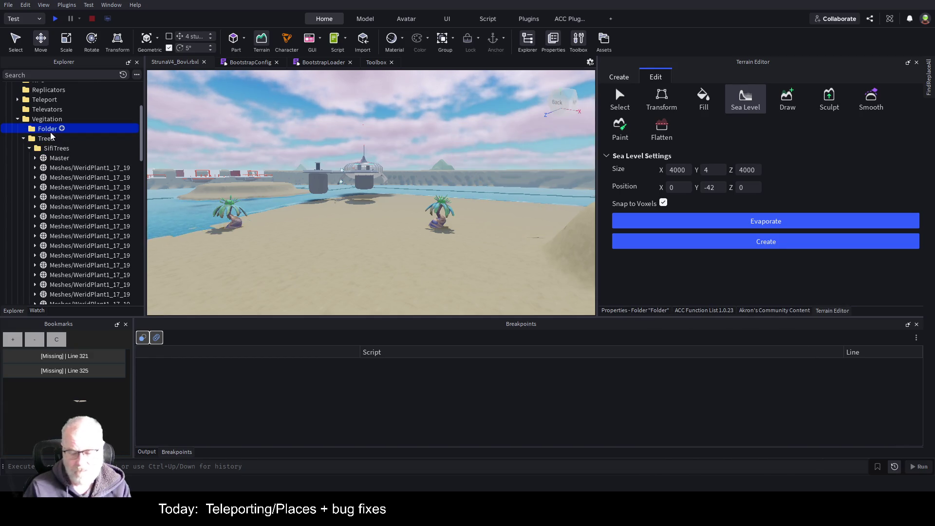
key(Delete)
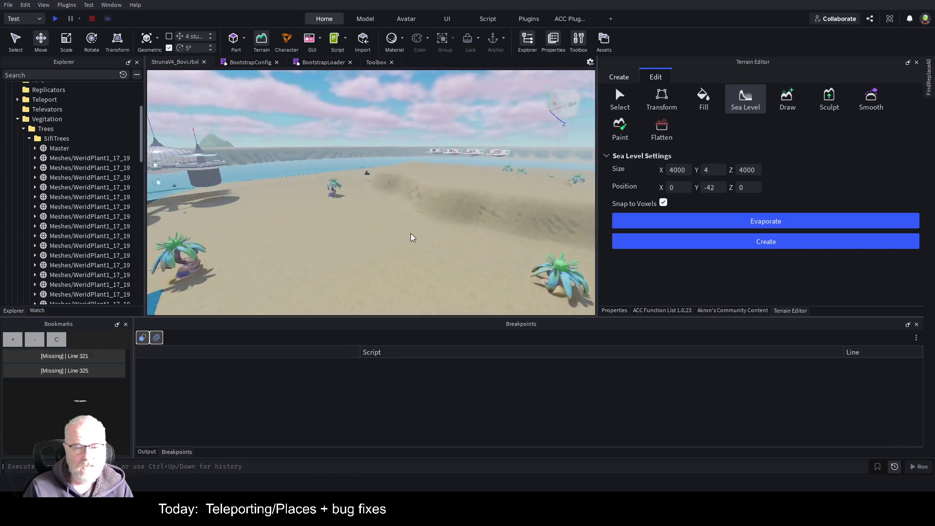
key(w)
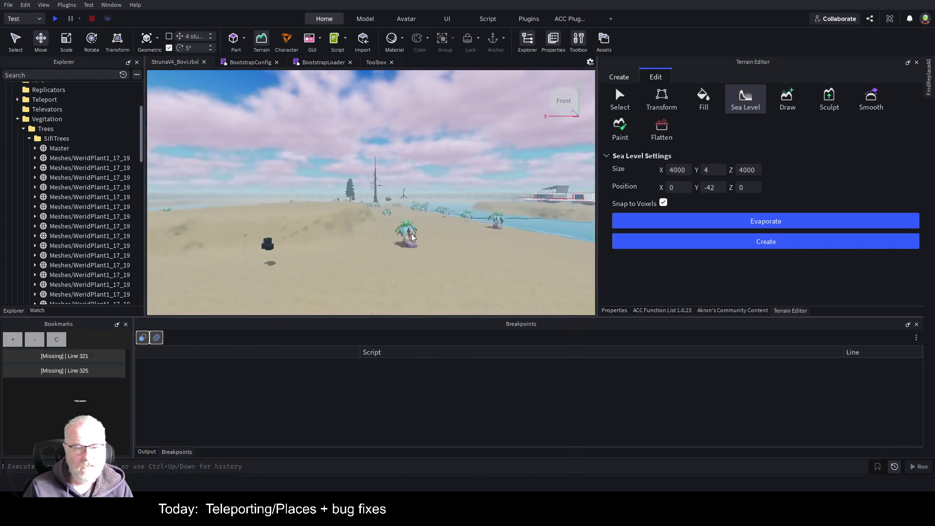
key(w)
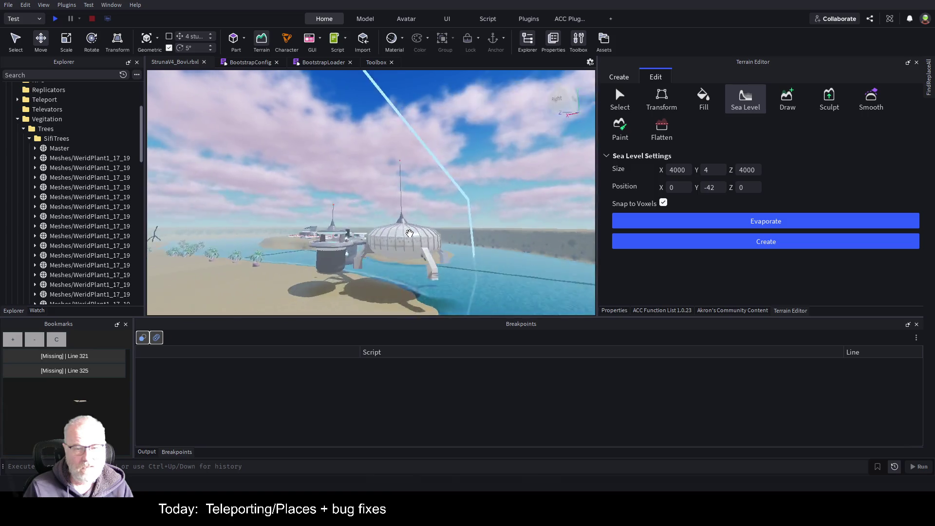
key(w)
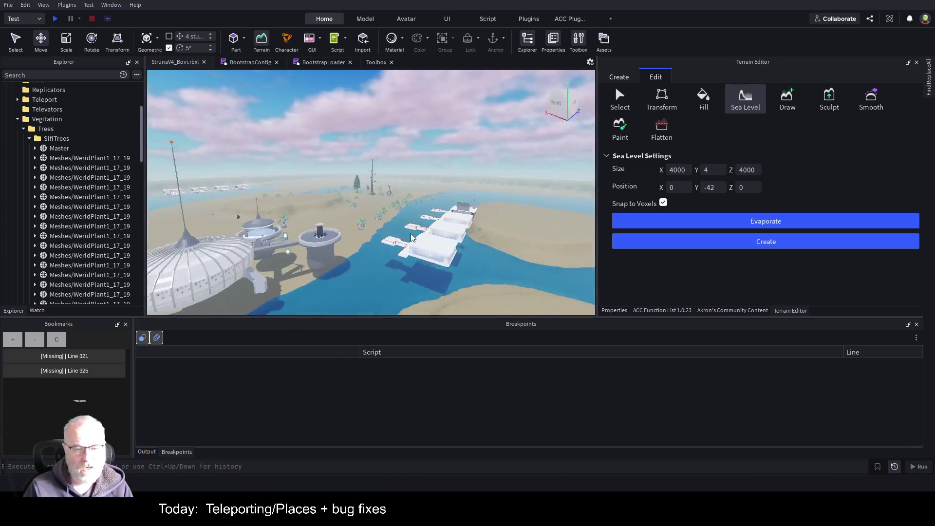
key(w)
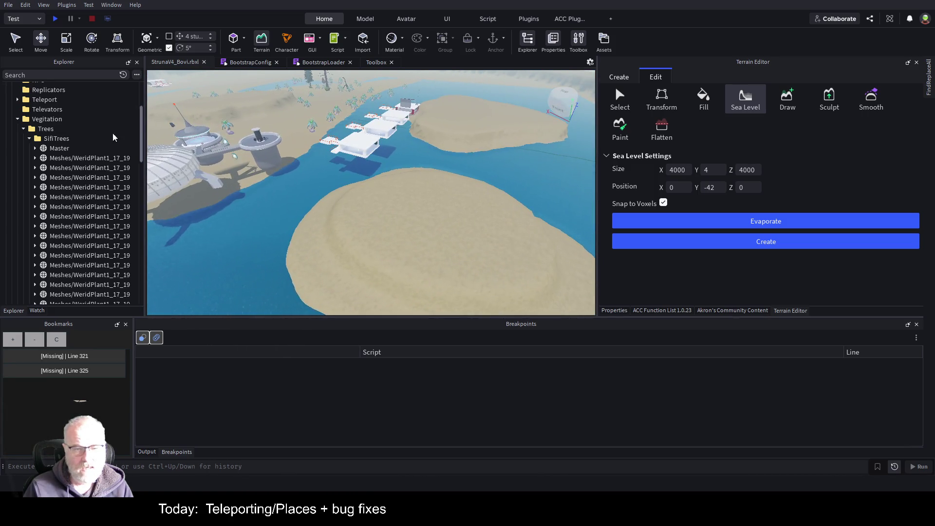
key(s)
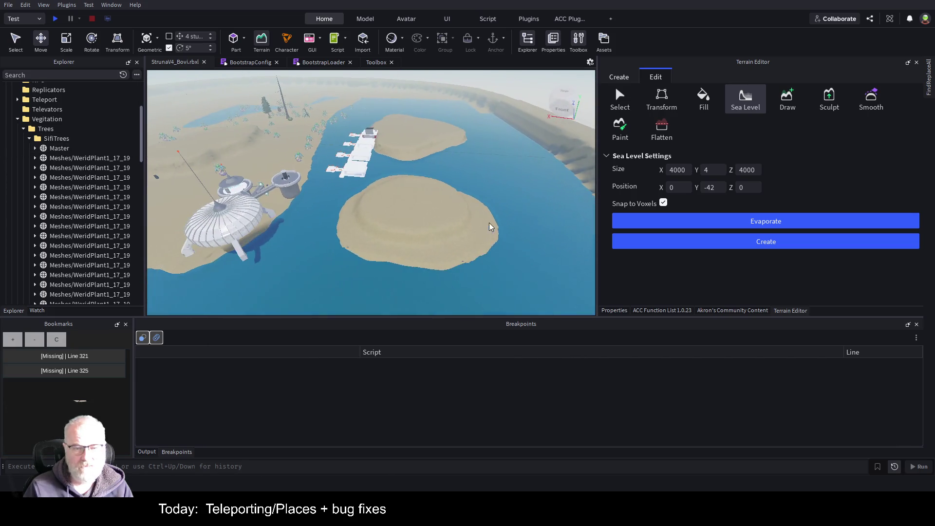
click(243, 208)
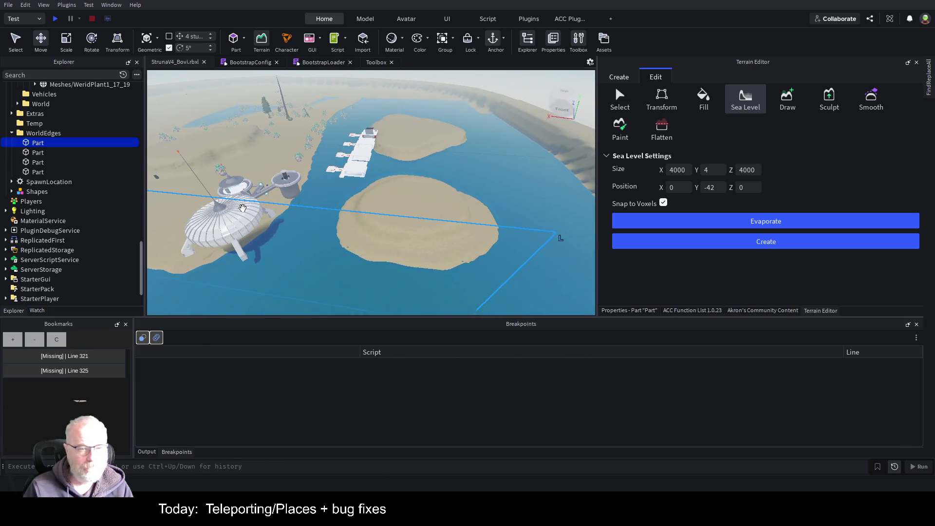
Select OutpostSouth under Buildings > Outposts and lower it about 10.464 studs onto the sand island.
scroll(57, 147, up, 10)
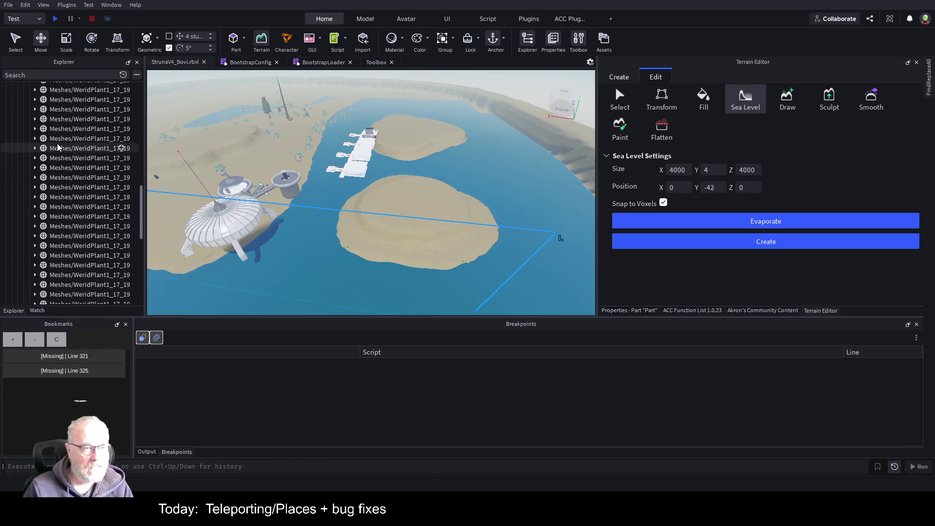
scroll(56, 146, up, 10)
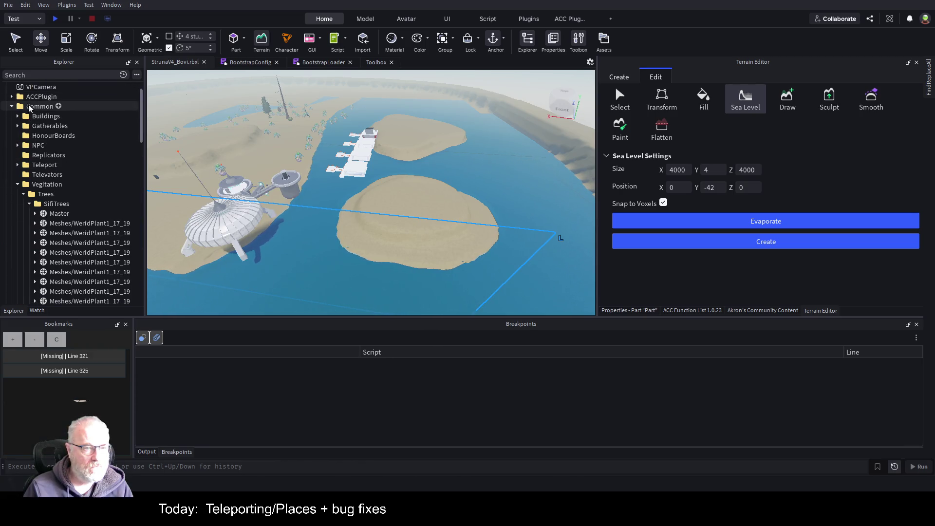
click(18, 116)
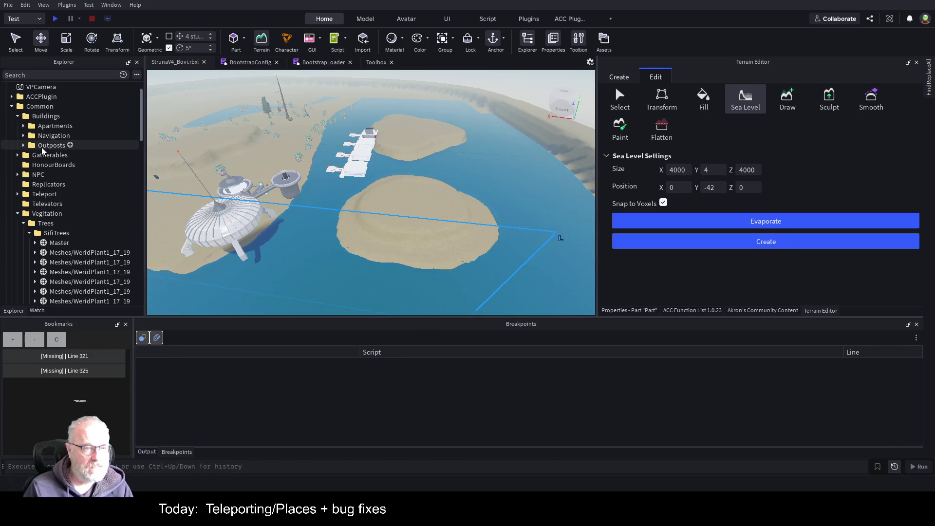
click(24, 146)
click(58, 156)
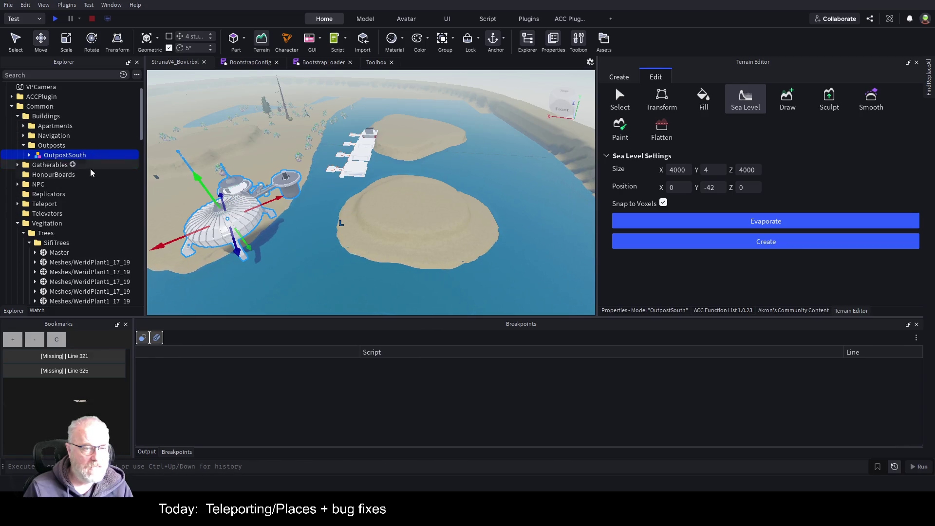
mouse_move(277, 200)
mouse_down()
mouse_move(400, 184)
mouse_move(490, 156)
mouse_move(473, 155)
mouse_up()
key(f)
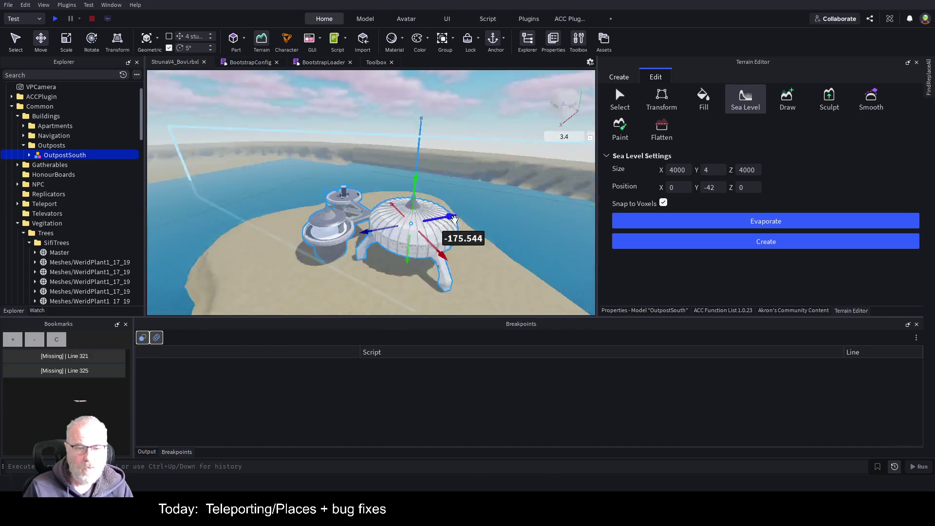
mouse_move(454, 219)
mouse_down()
mouse_move(393, 186)
mouse_move(497, 222)
mouse_move(506, 211)
mouse_up()
scroll(507, 211, down, 10)
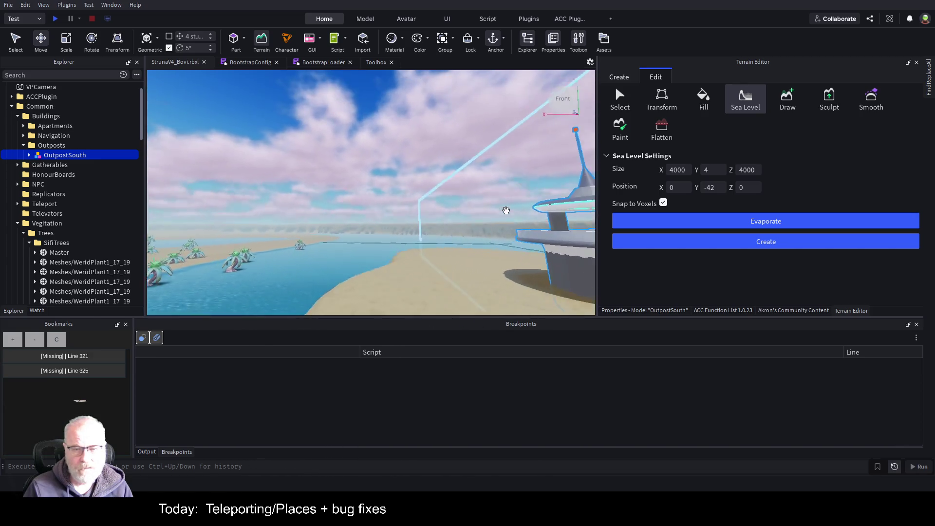
scroll(501, 210, up, 10)
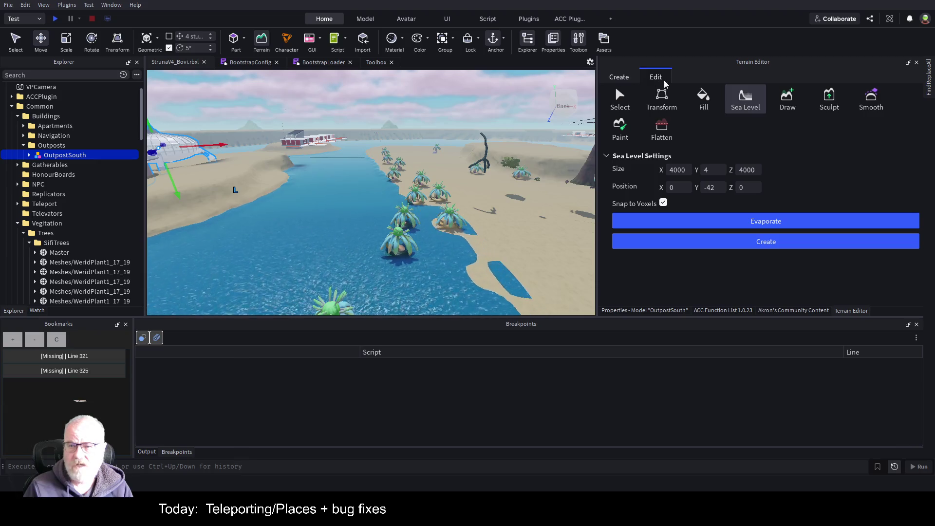
Paint a strip of Sand across the river with the terrain Paint brush.
click(620, 128)
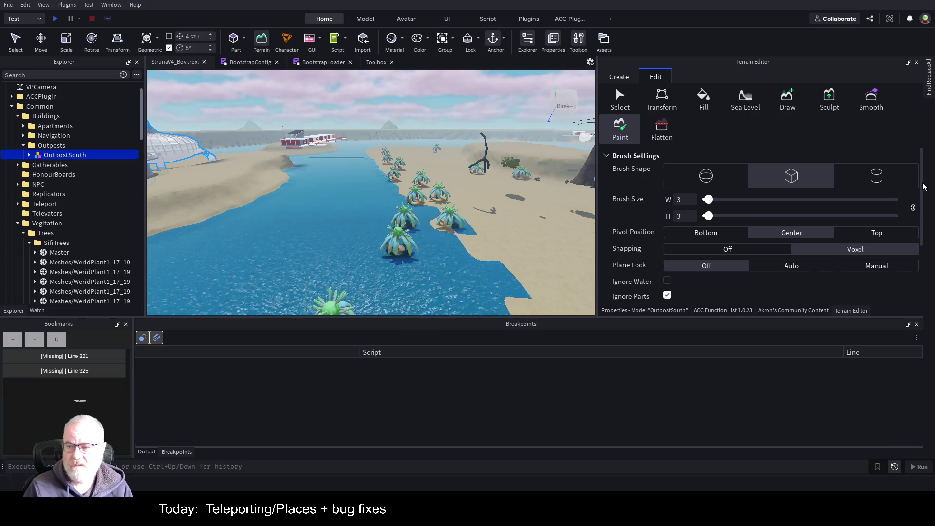
scroll(923, 207, down, 3)
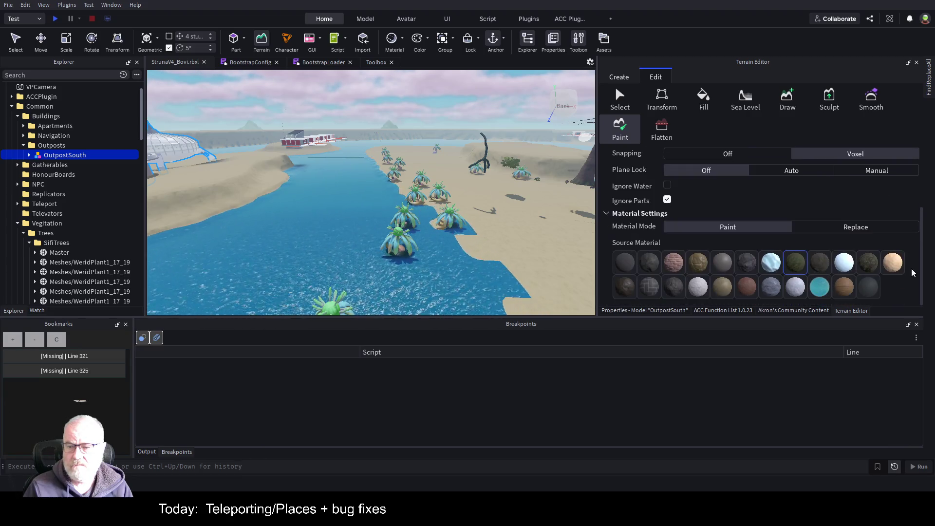
click(722, 286)
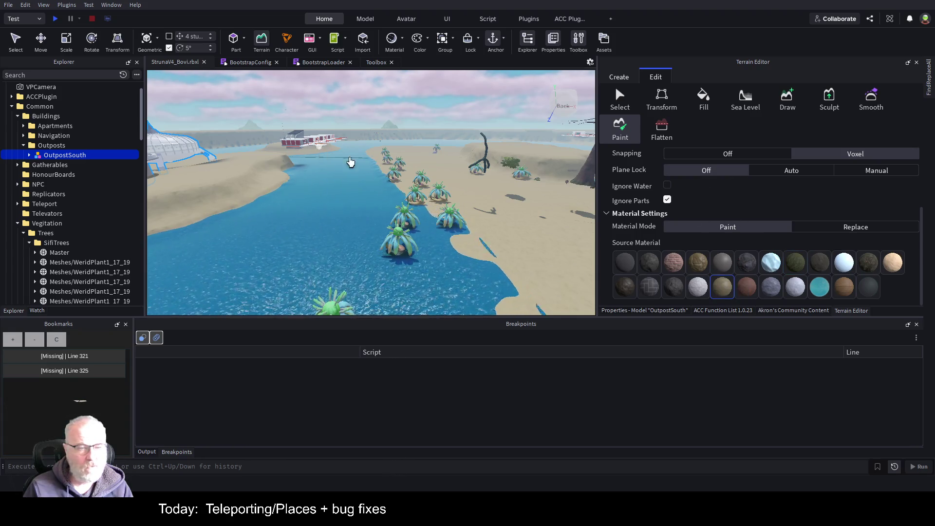
drag(351, 161, 361, 164)
key(w)
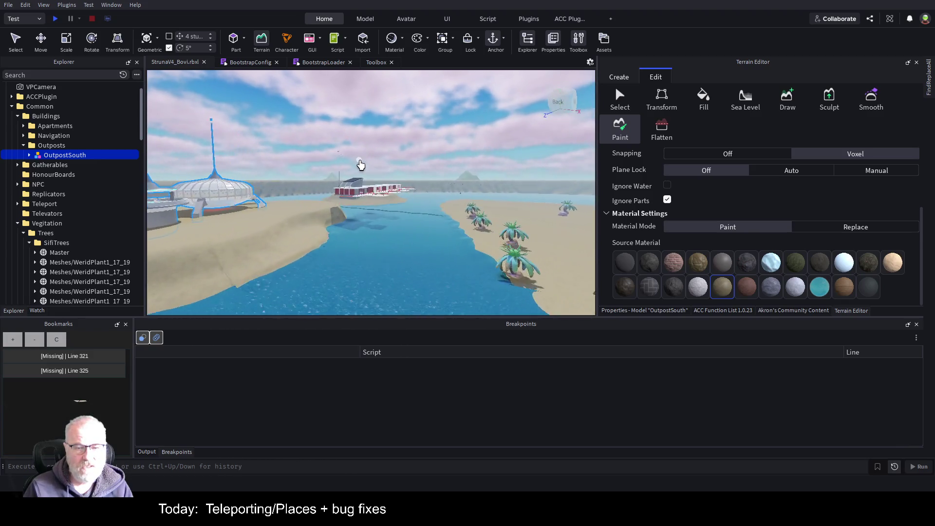
drag(359, 161, 259, 150)
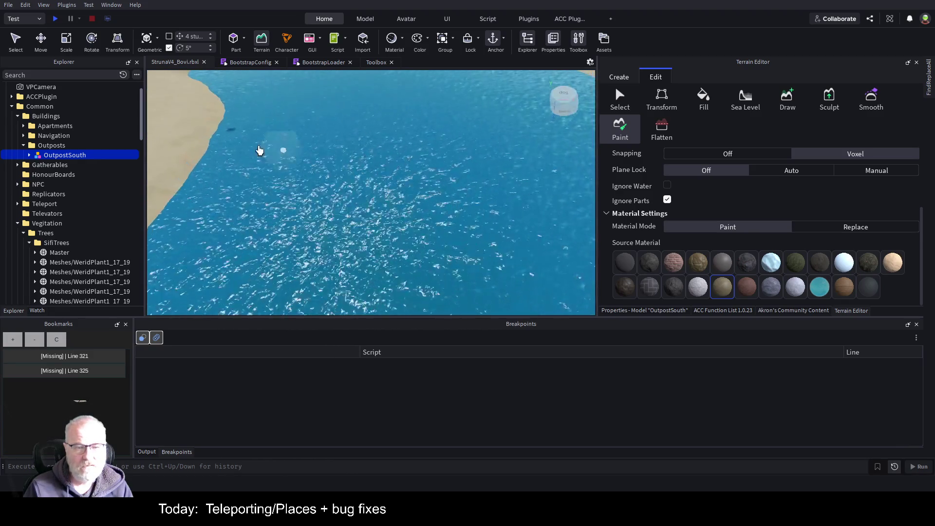
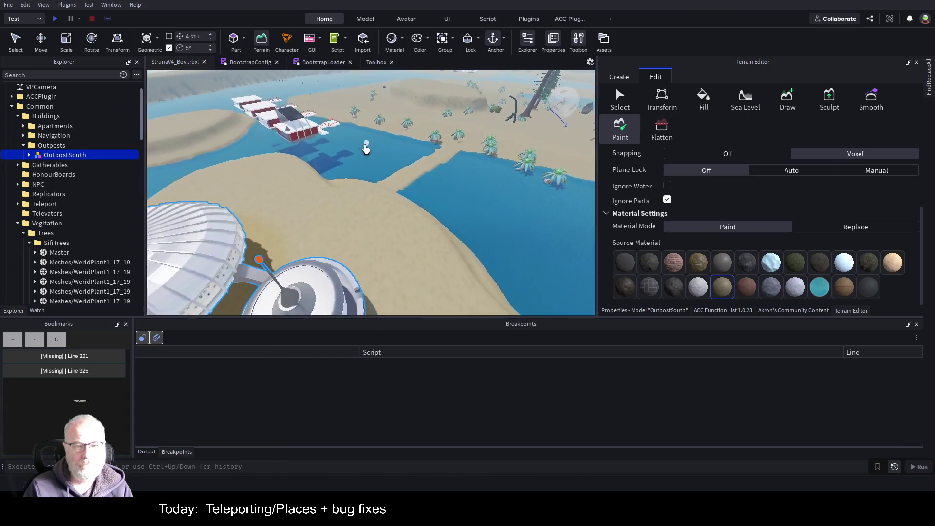
Focus on OutpostSouth and fly the view out over the water to the shoreline.
scroll(367, 148, up, 3)
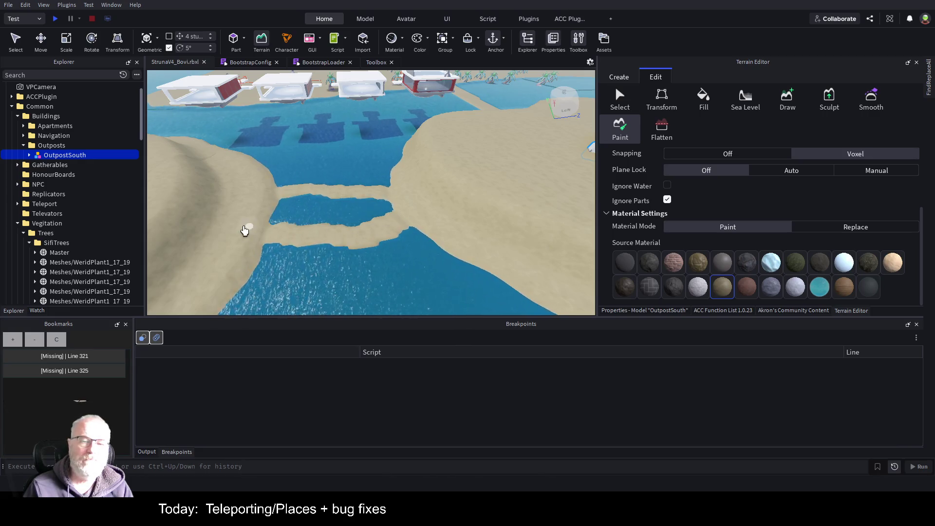
key(f)
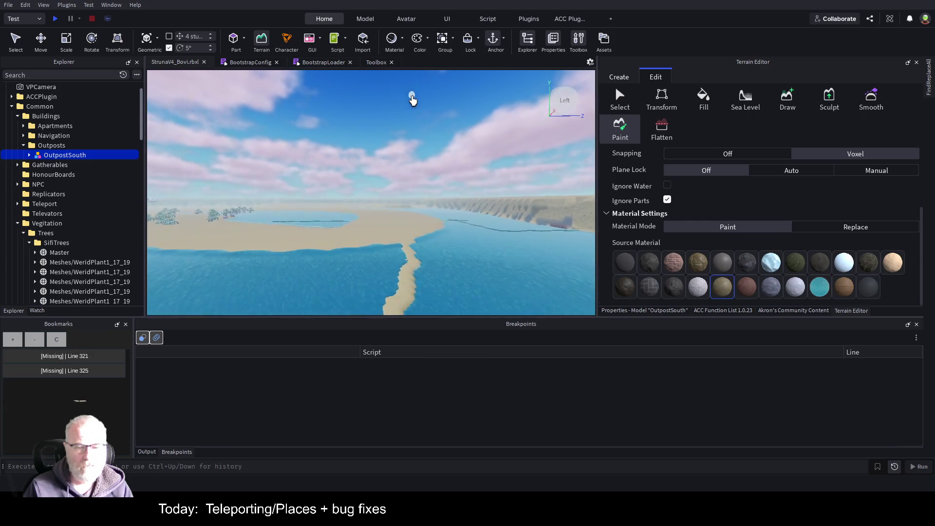
key(w)
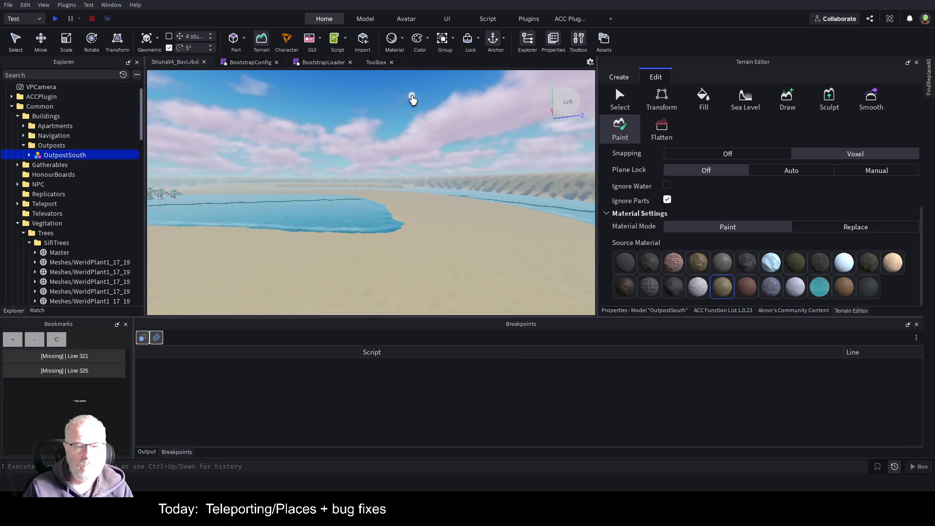
key(w)
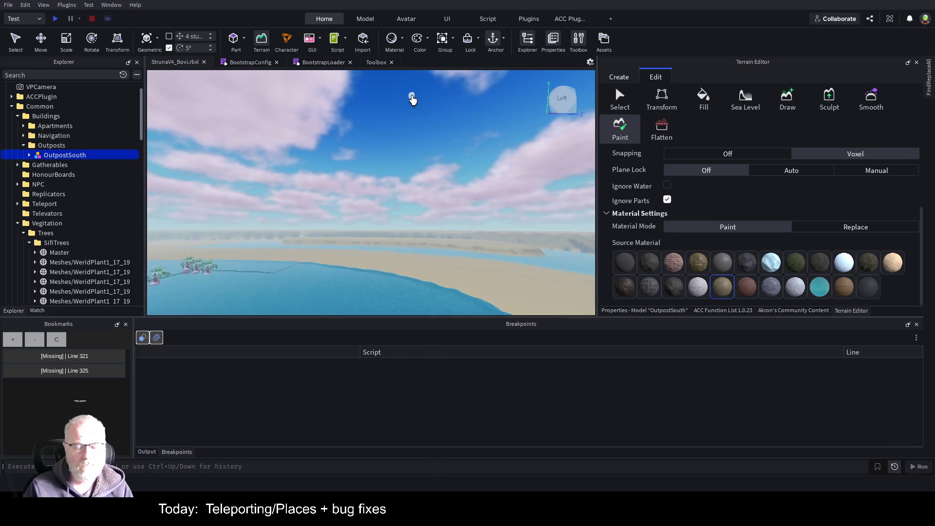
key(w)
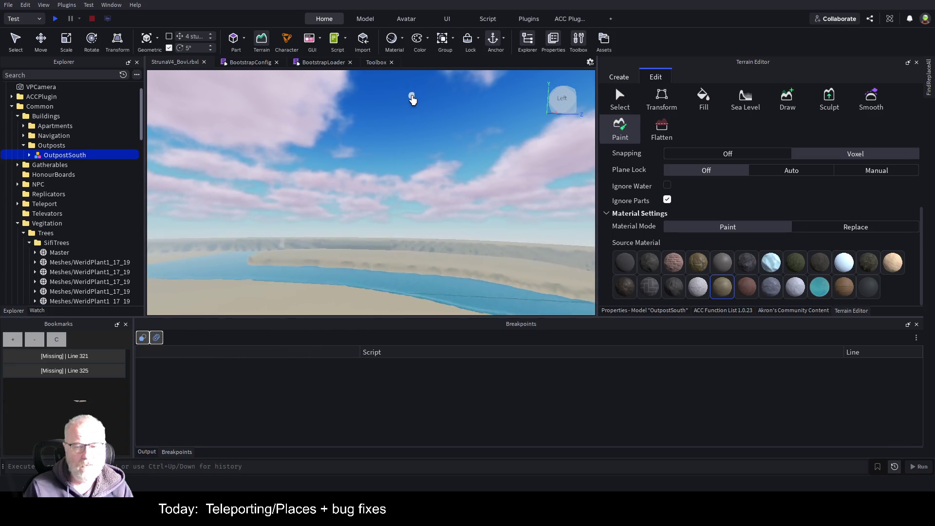
key(w)
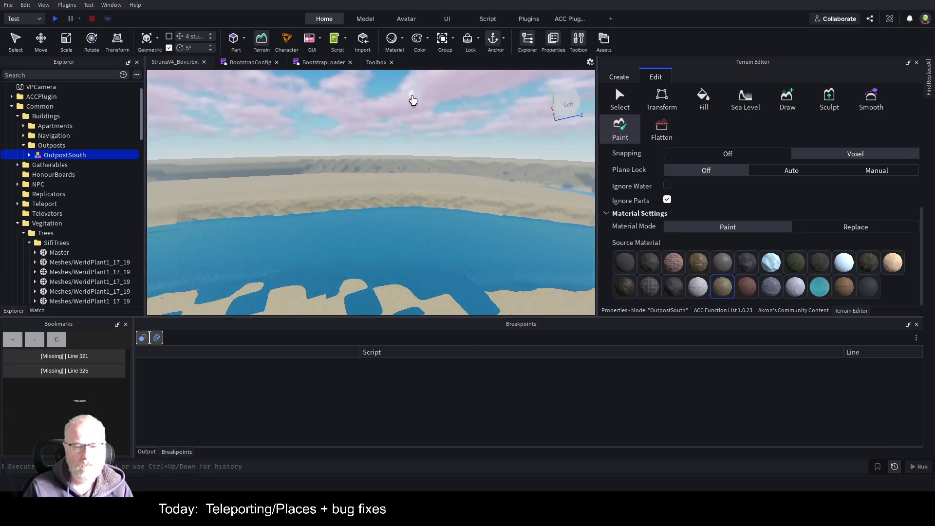
key(w)
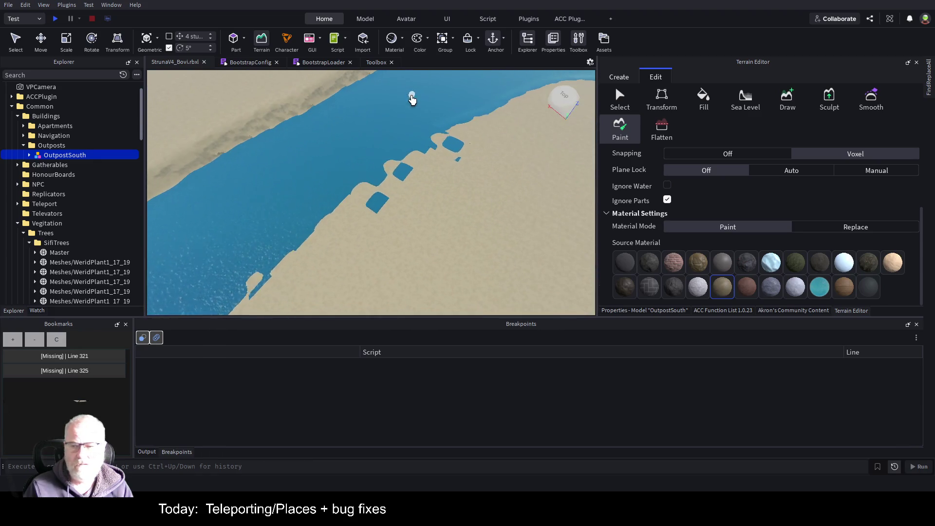
key(w)
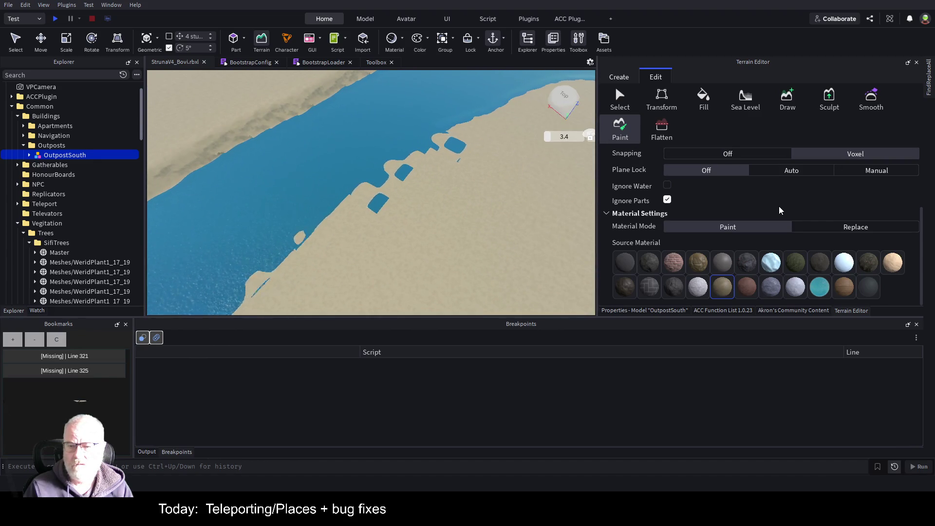
Shrink the terrain paint brush size to 5 and orbit to look across the beach.
scroll(779, 206, up, 3)
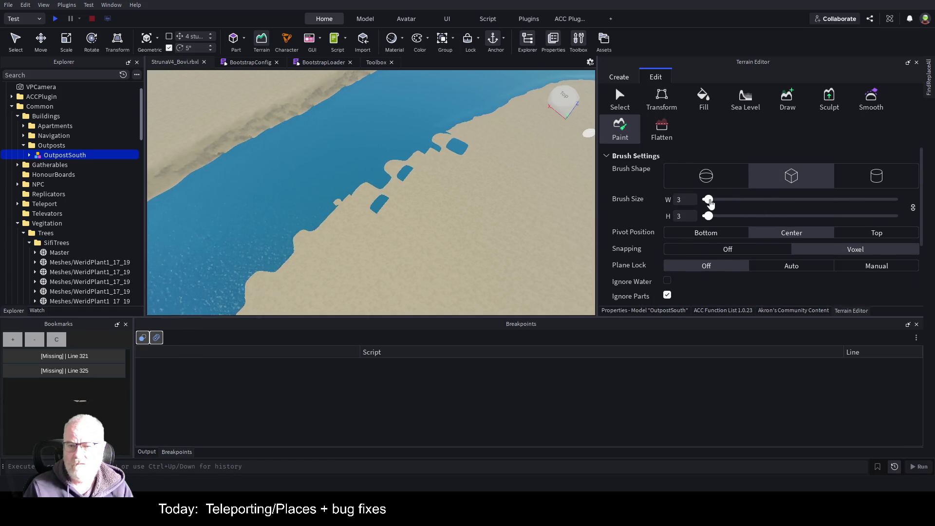
drag(727, 205, 715, 204)
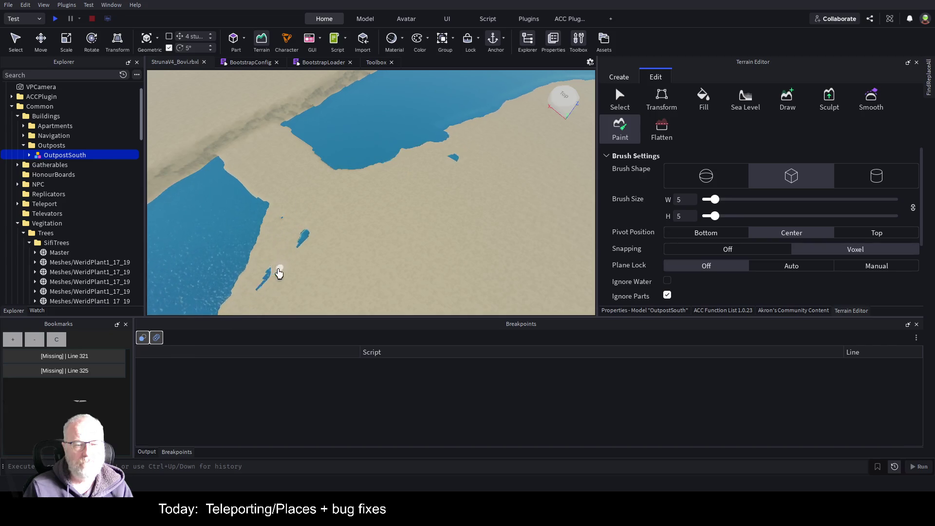
scroll(290, 263, down, 3)
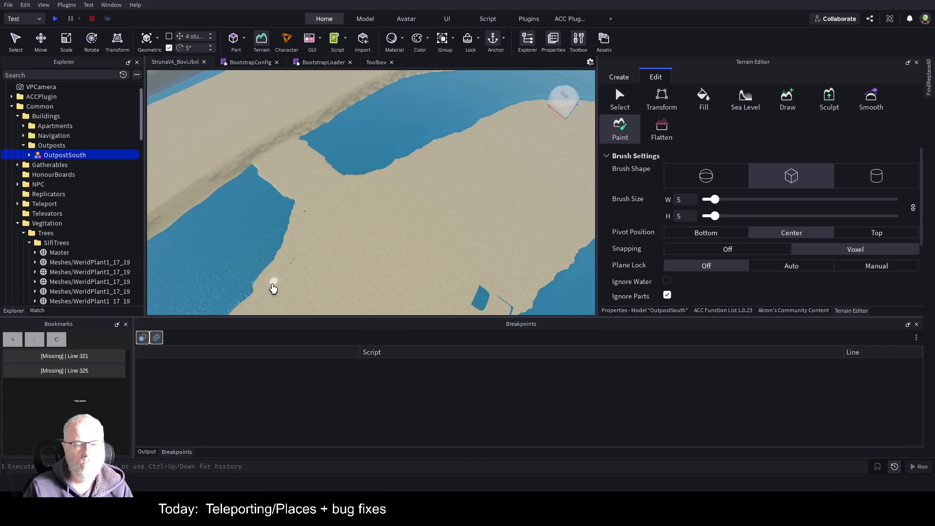
scroll(469, 185, up, 5)
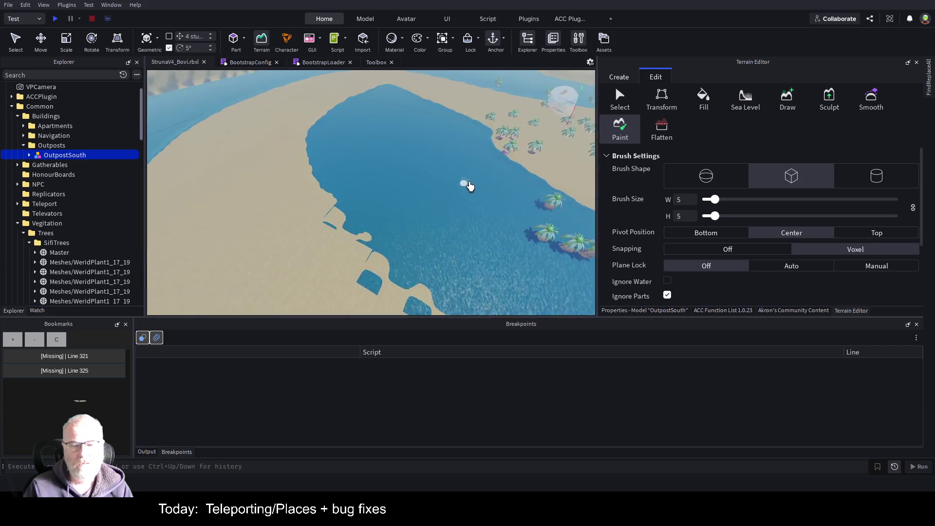
mouse_move(470, 186)
mouse_down()
mouse_move(281, 272)
mouse_move(363, 211)
mouse_move(388, 217)
mouse_move(446, 203)
mouse_up()
Bring up the Sea Level tool in the Terrain Editor's Edit tools.
key(w)
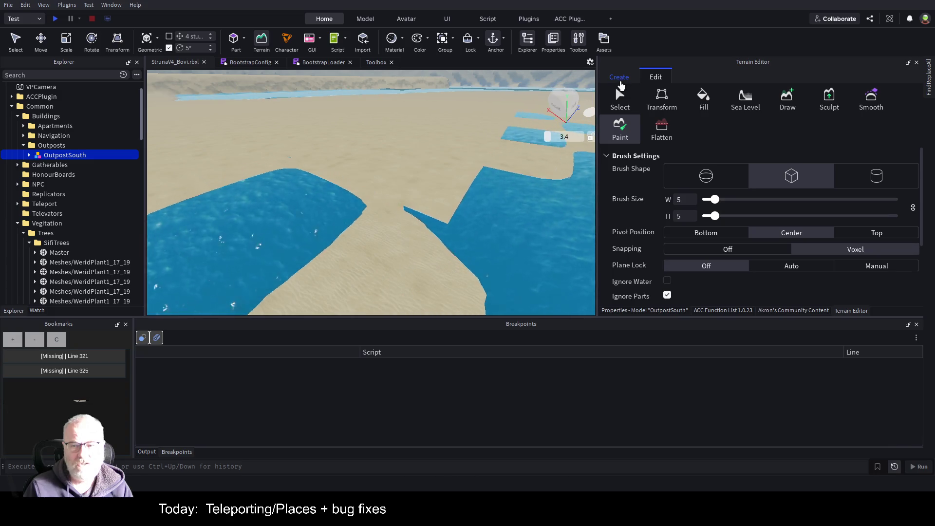
click(620, 79)
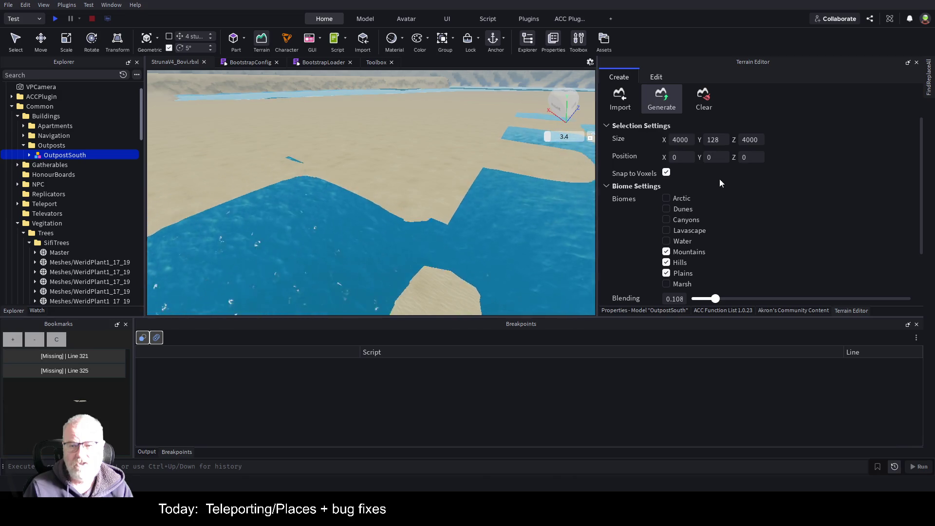
scroll(721, 181, down, 3)
scroll(729, 167, up, 3)
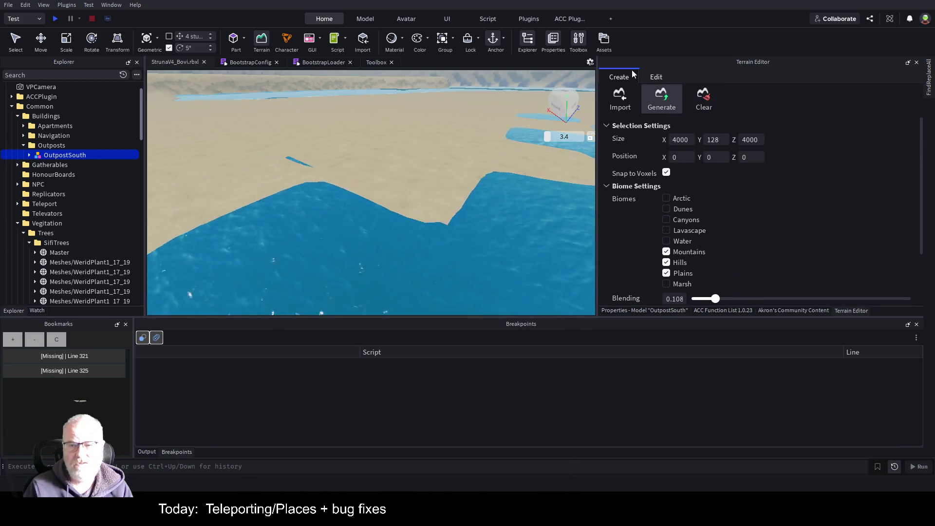
click(657, 78)
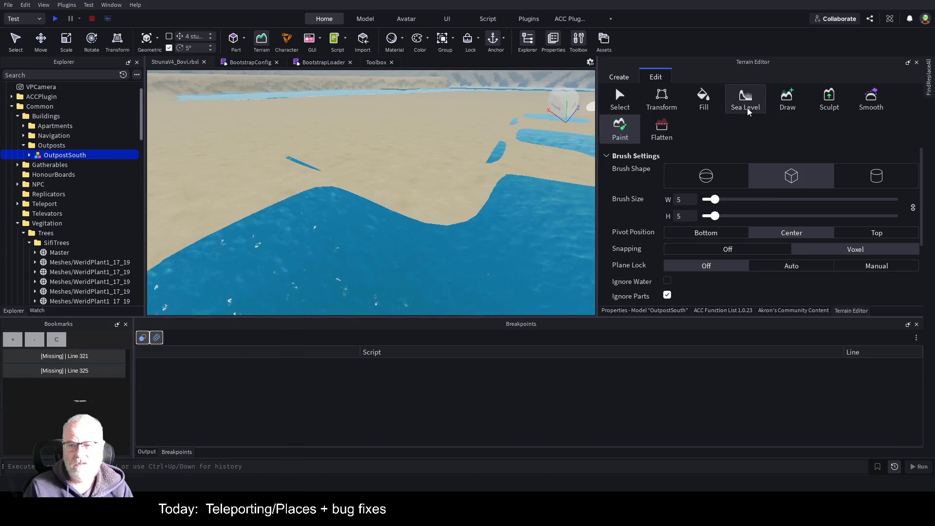
click(745, 98)
Evaporate all existing water and create a new sea at Y position -46.
click(789, 221)
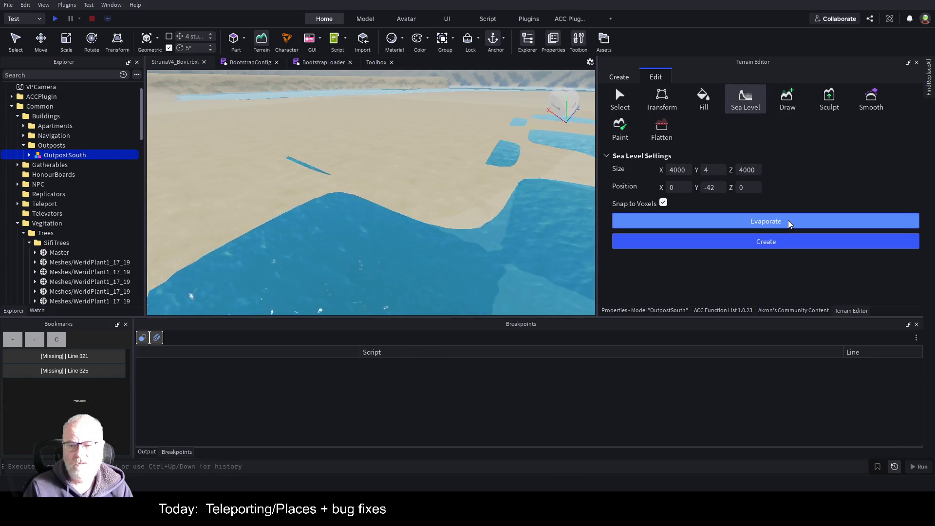
click(723, 187)
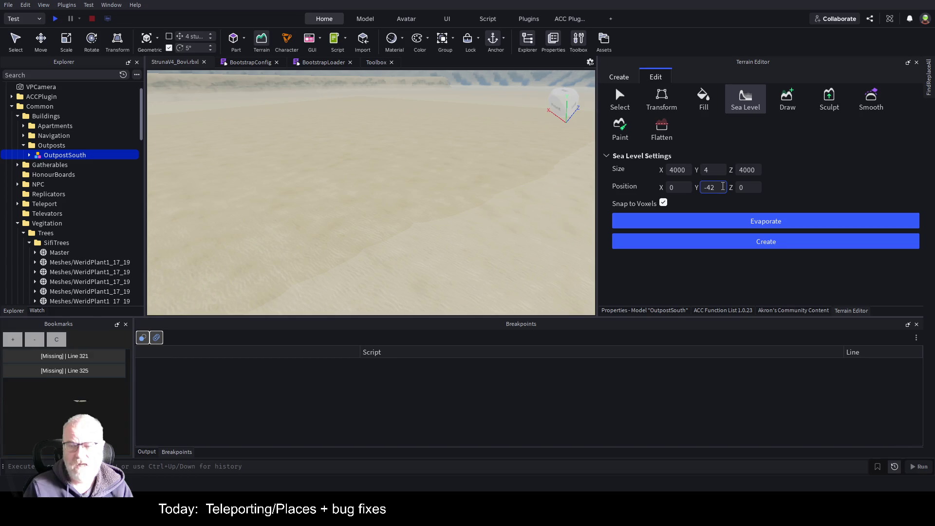
key(BackSpace)
text(4)
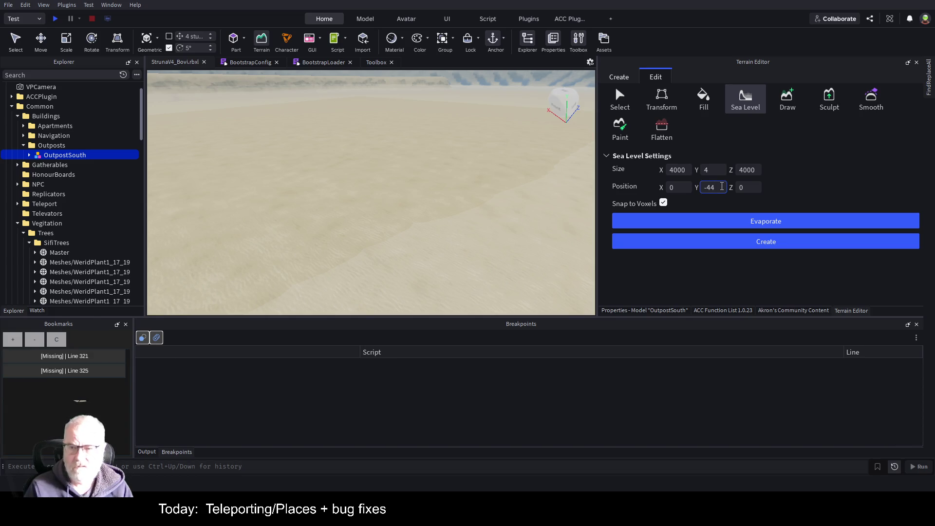
click(714, 243)
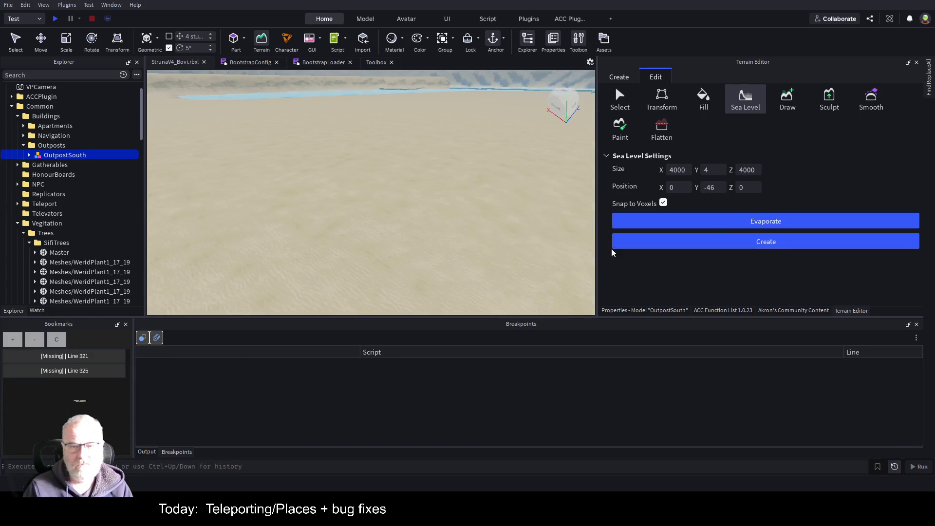
Look over the new pond near OutpostSouth and start a play test.
drag(517, 210, 516, 210)
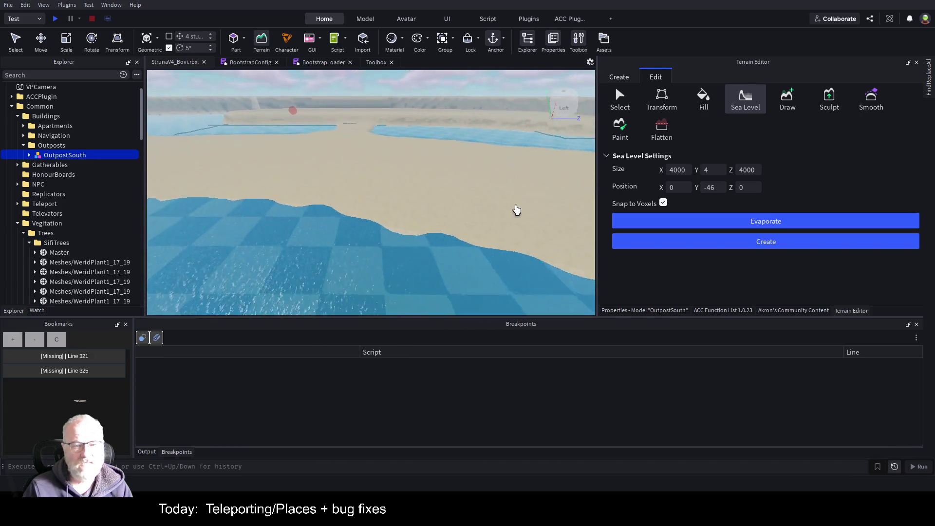
key(f)
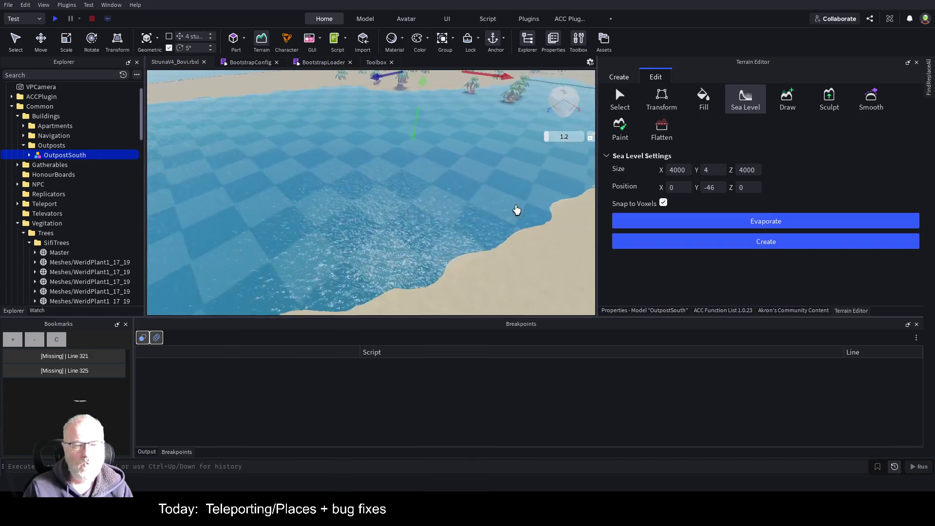
scroll(517, 209, down, 5)
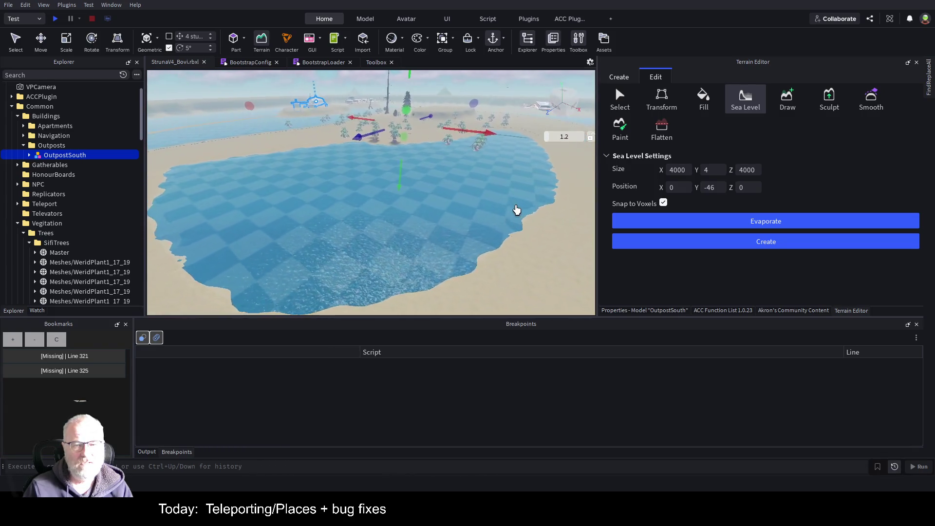
key(a)
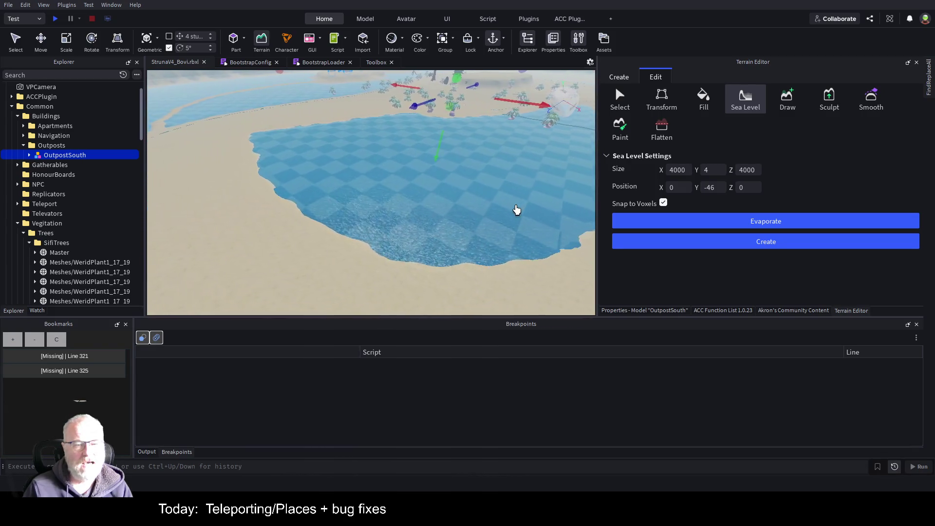
scroll(517, 210, down, 5)
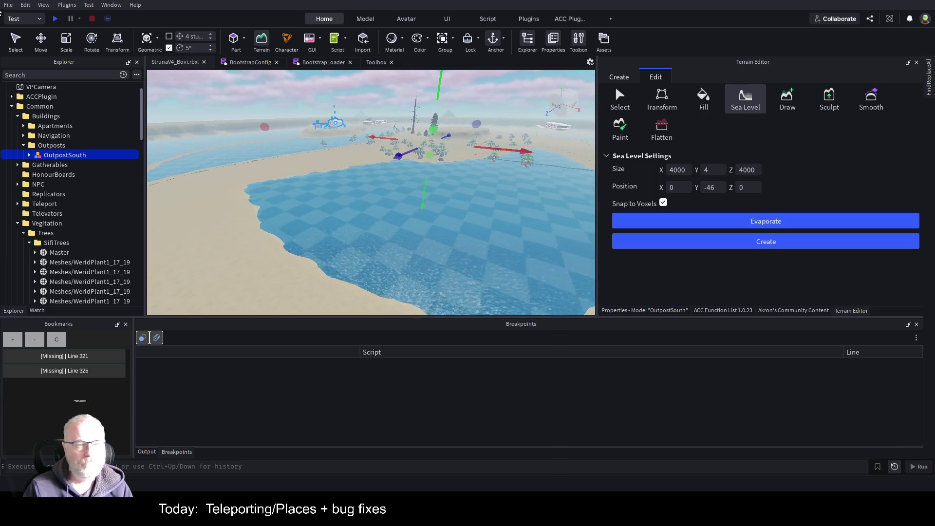
click(55, 19)
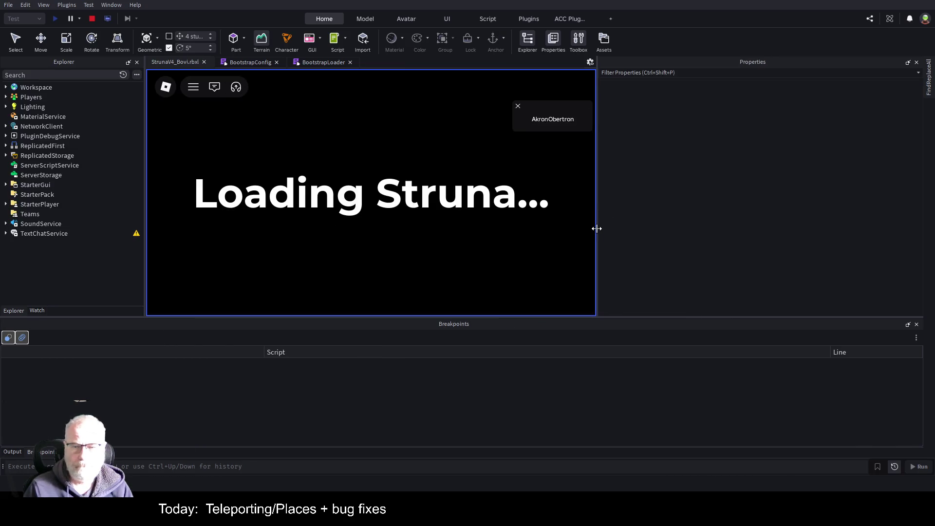
Widen and heighten the game viewport, then walk the character along the beach.
drag(598, 230, 769, 234)
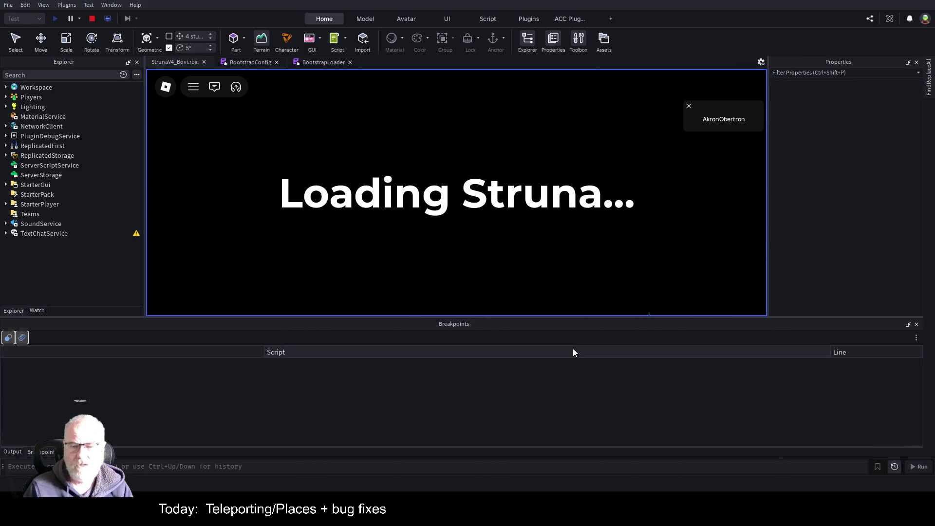
mouse_move(589, 317)
mouse_down()
mouse_move(606, 370)
mouse_move(593, 387)
mouse_up()
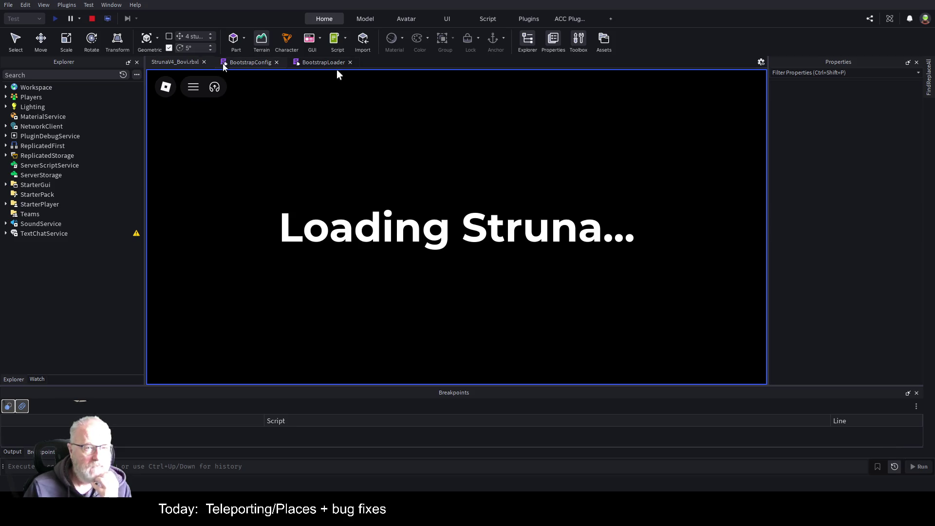
key(w)
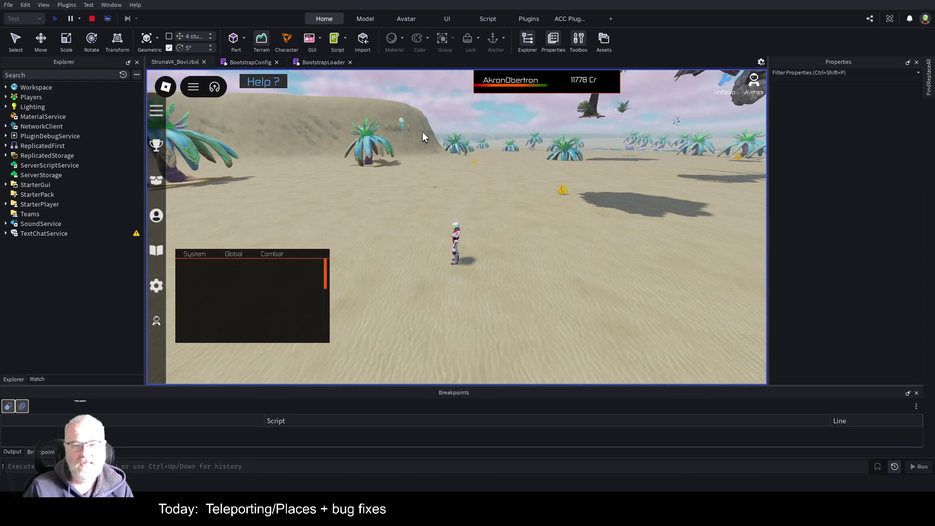
key(w)
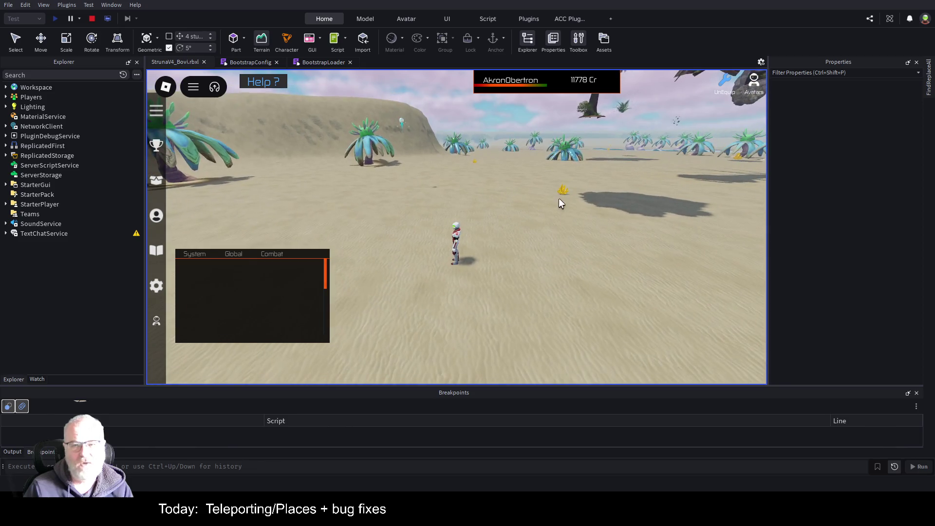
key(w)
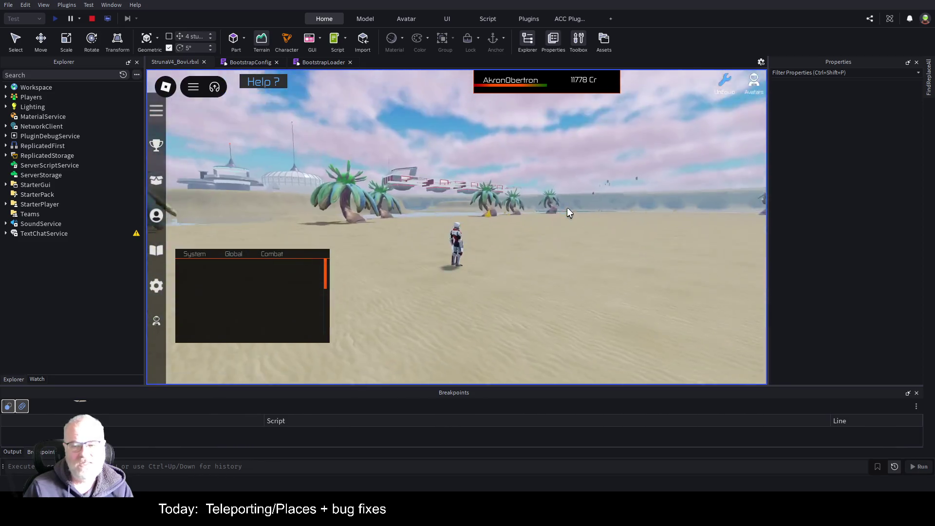
key(Left)
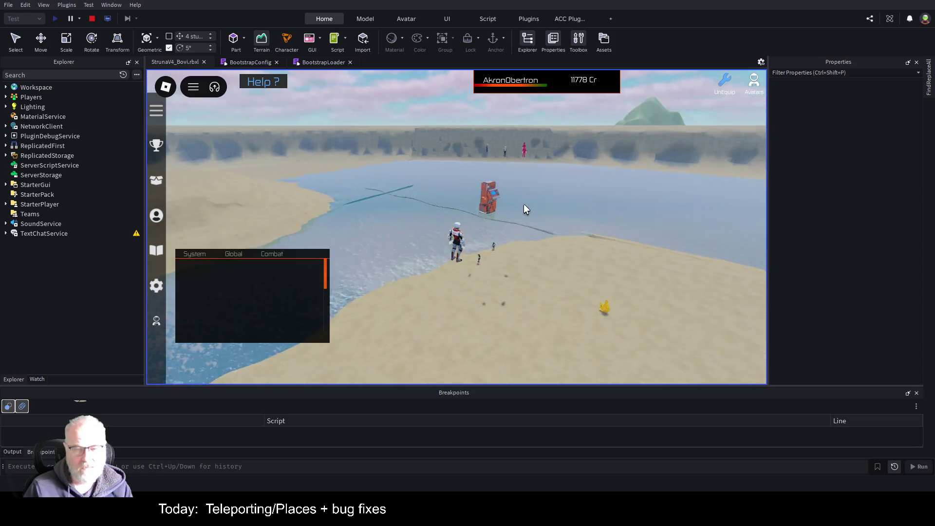
key(Right)
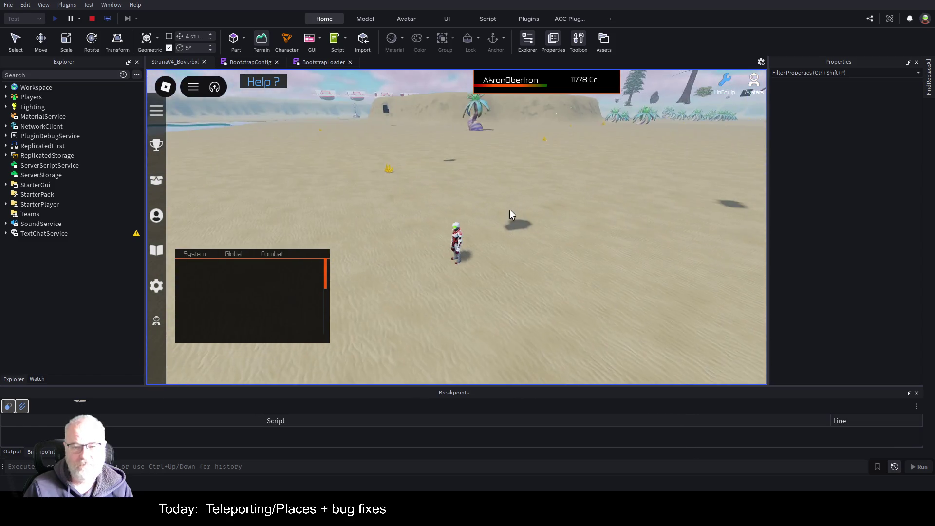
key(Left)
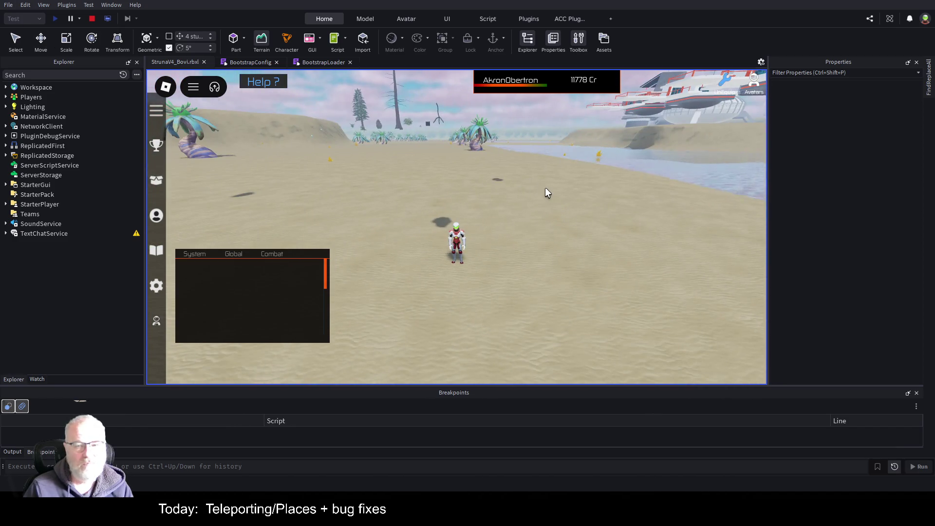
key(Left)
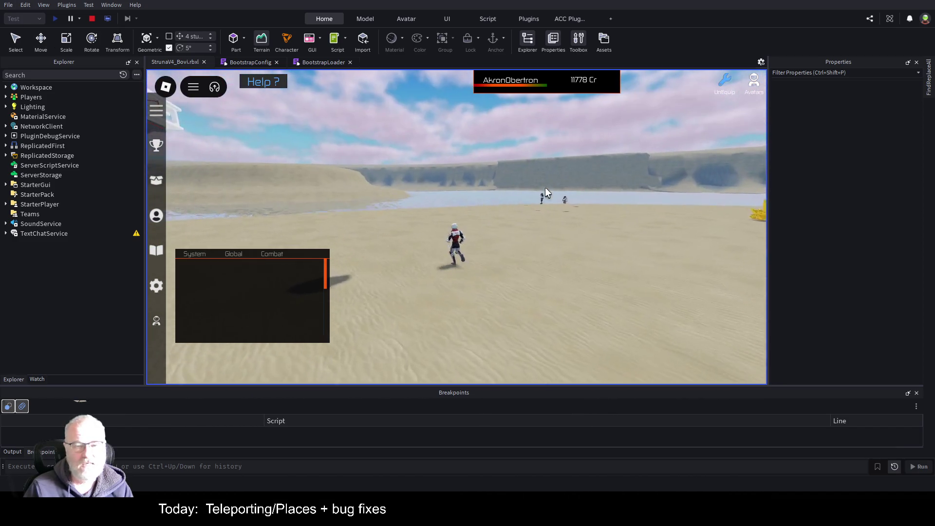
key(Left)
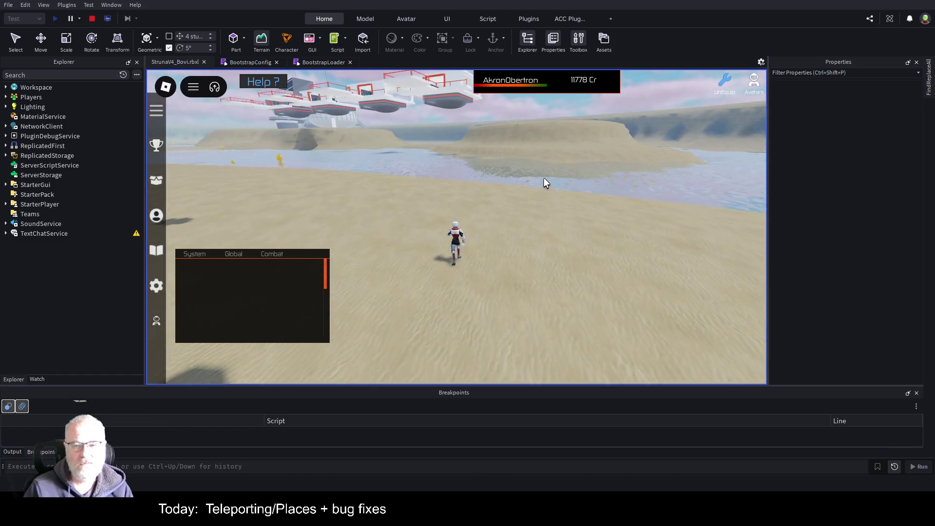
key(Page_Down)
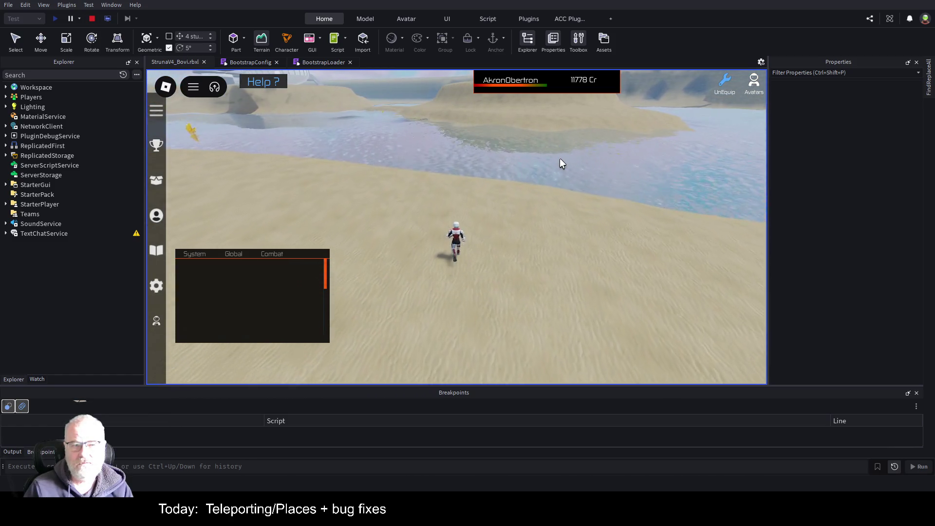
key(Left)
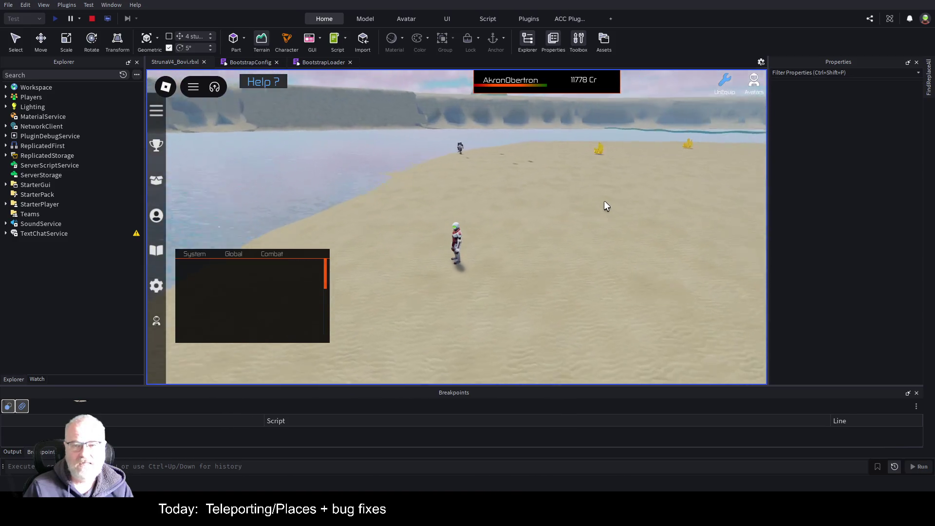
key(Left)
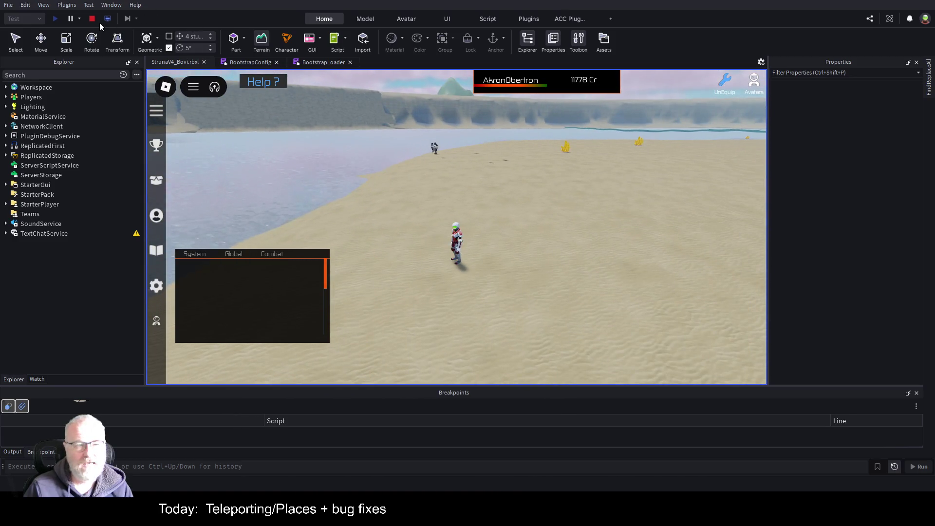
click(89, 18)
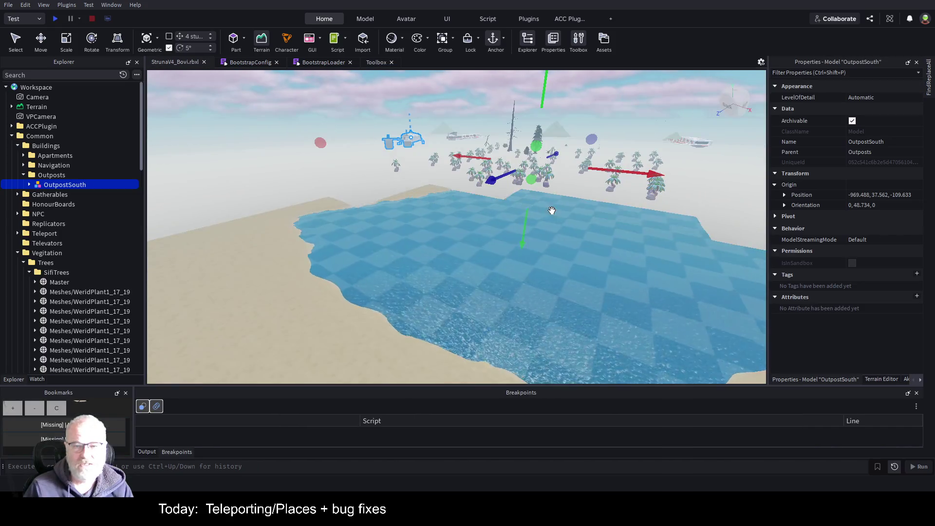
Frame OutpostSouth, zoom in on the apartment buildings and select one of their parts.
key(f)
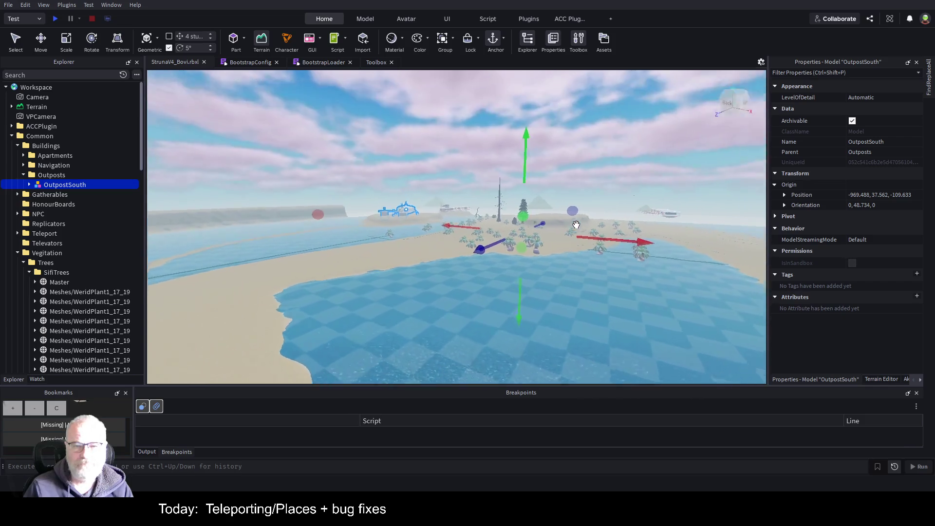
scroll(576, 225, up, 5)
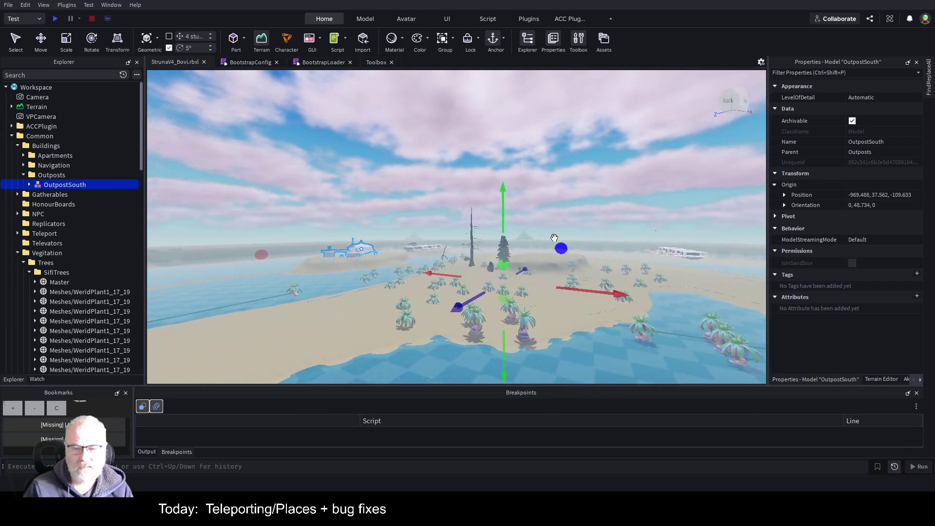
scroll(556, 235, up, 5)
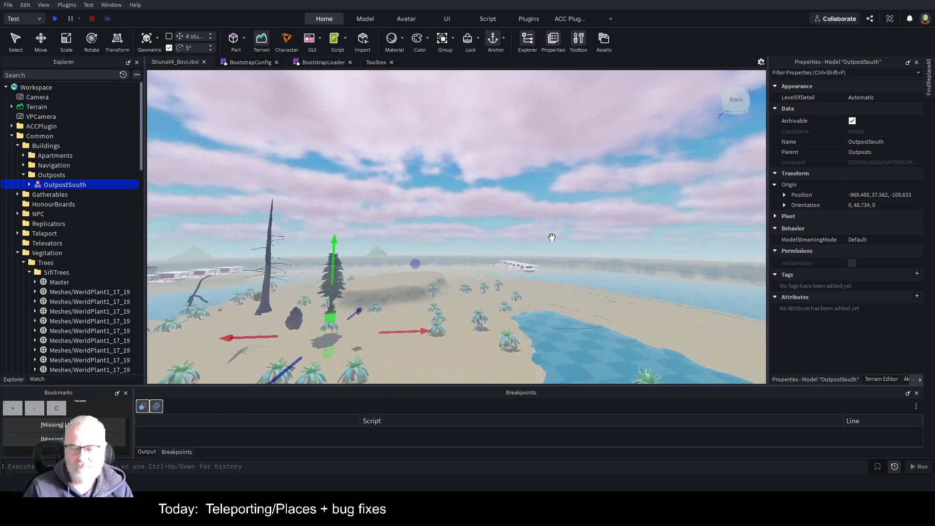
scroll(557, 232, up, 5)
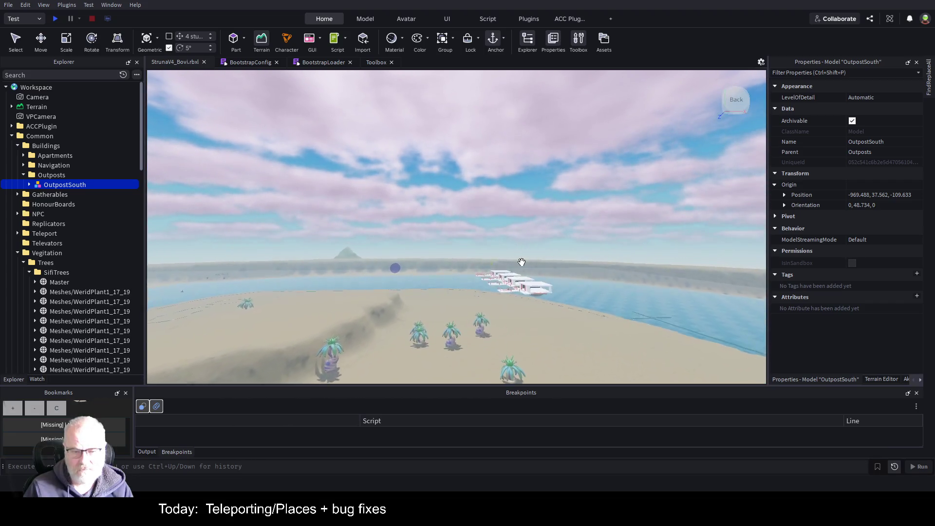
scroll(521, 262, up, 3)
key(f)
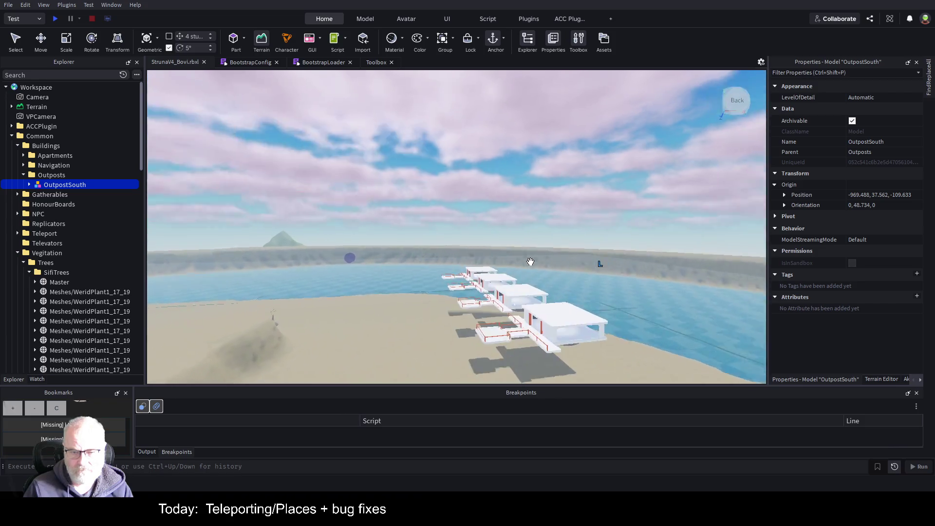
scroll(530, 262, up, 3)
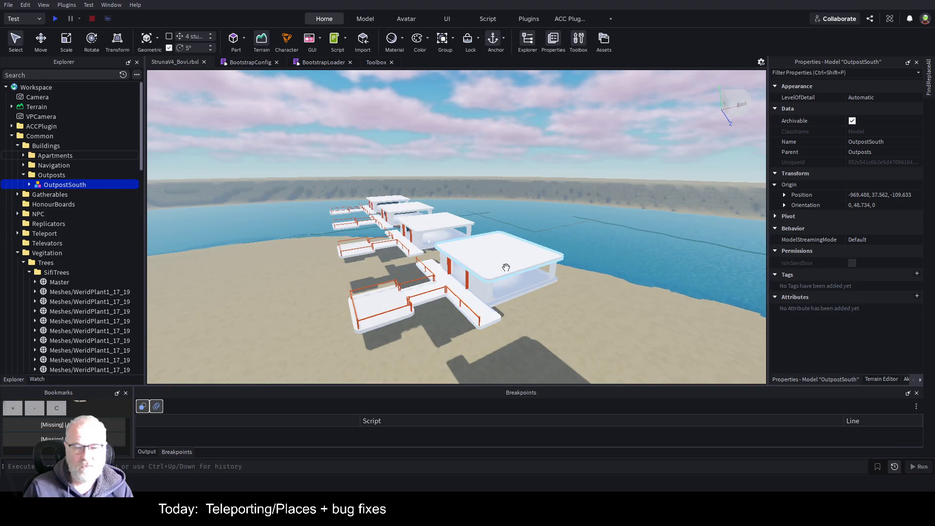
click(507, 268)
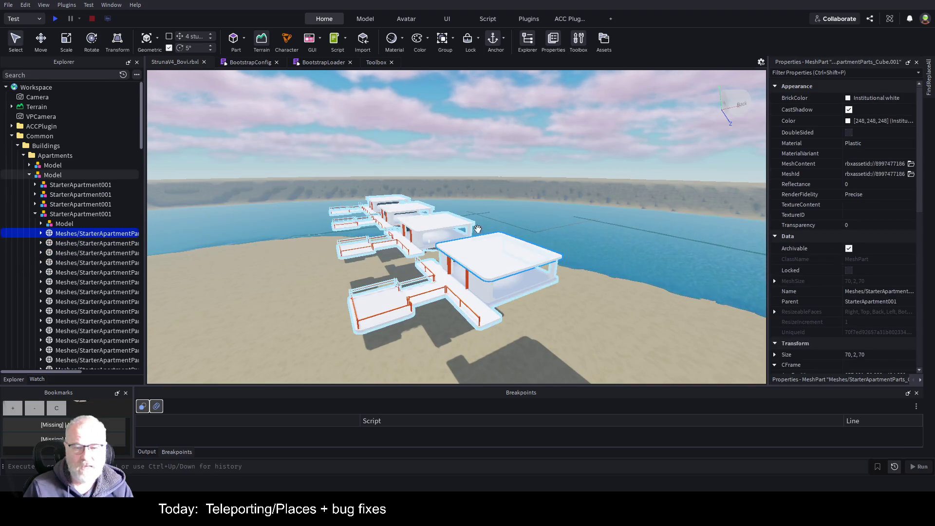
Move the Model holding all four apartments about 271 studs, then toward the water's edge.
click(56, 168)
click(55, 176)
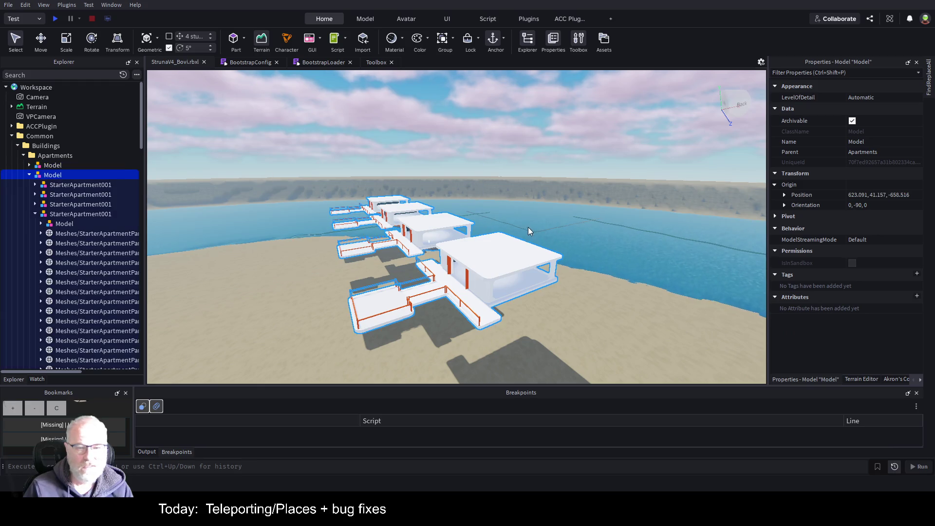
key(ctrl+2)
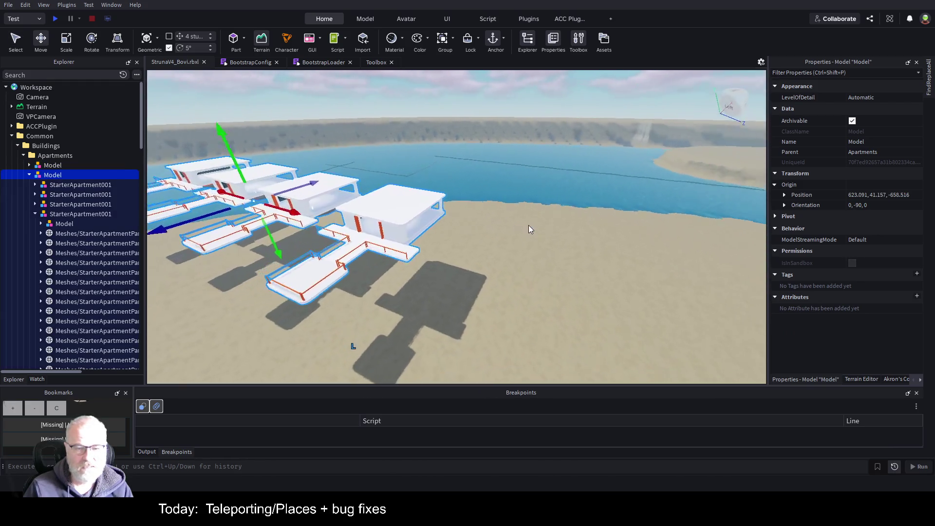
scroll(530, 229, up, 3)
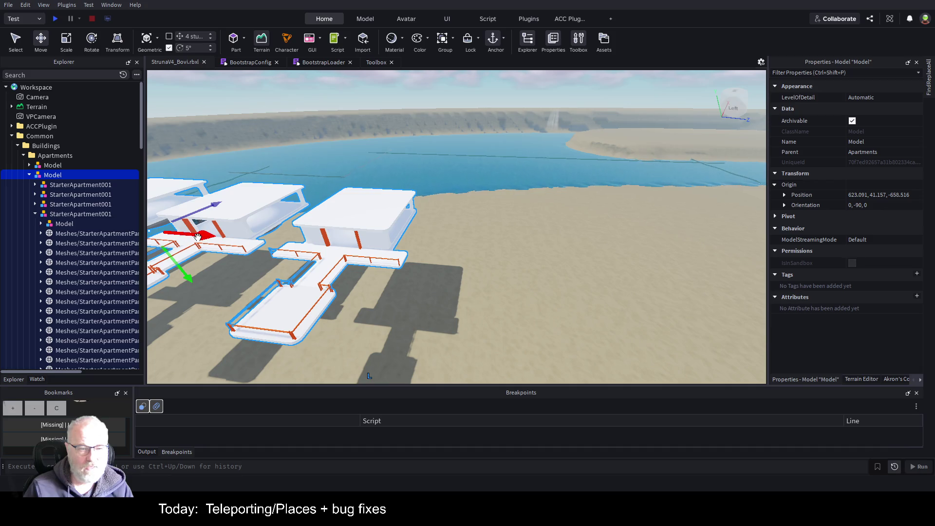
mouse_move(198, 237)
mouse_down()
mouse_move(505, 238)
mouse_move(531, 305)
mouse_up()
scroll(549, 222, down, 5)
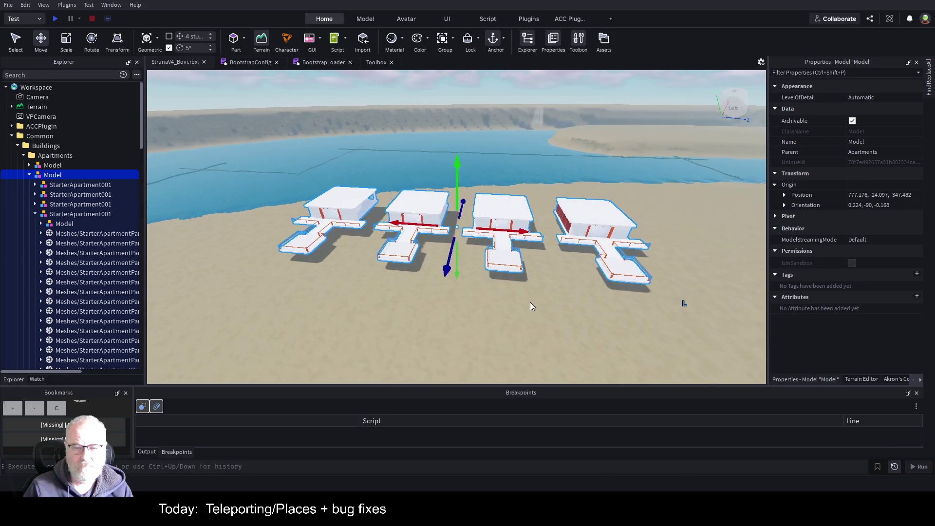
scroll(528, 306, up, 10)
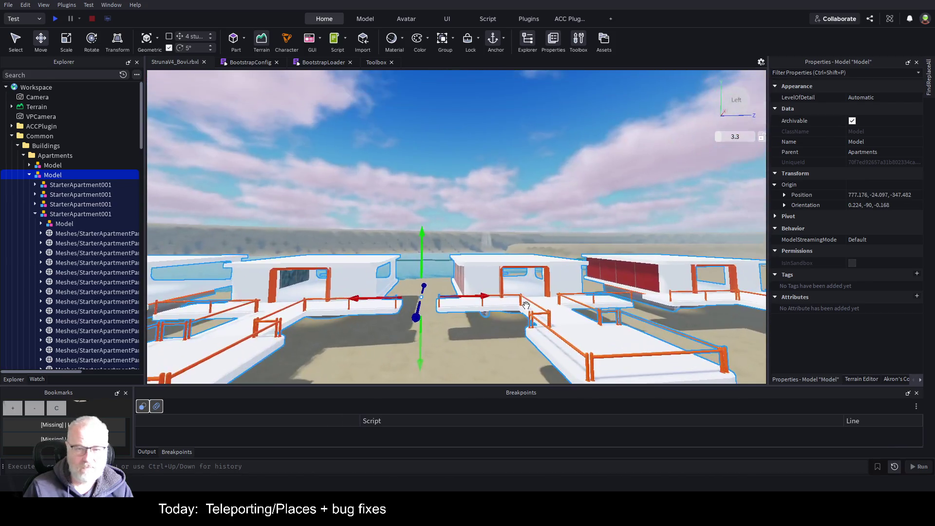
key(s)
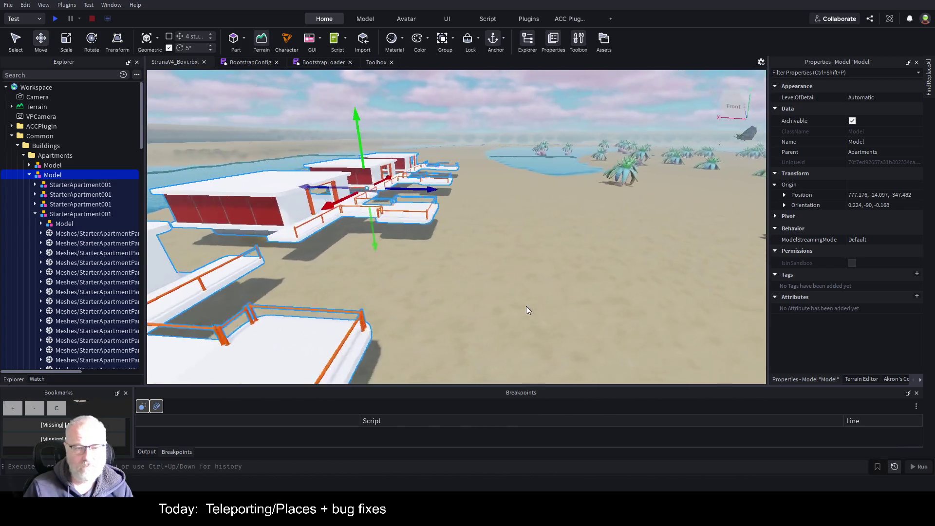
key(s)
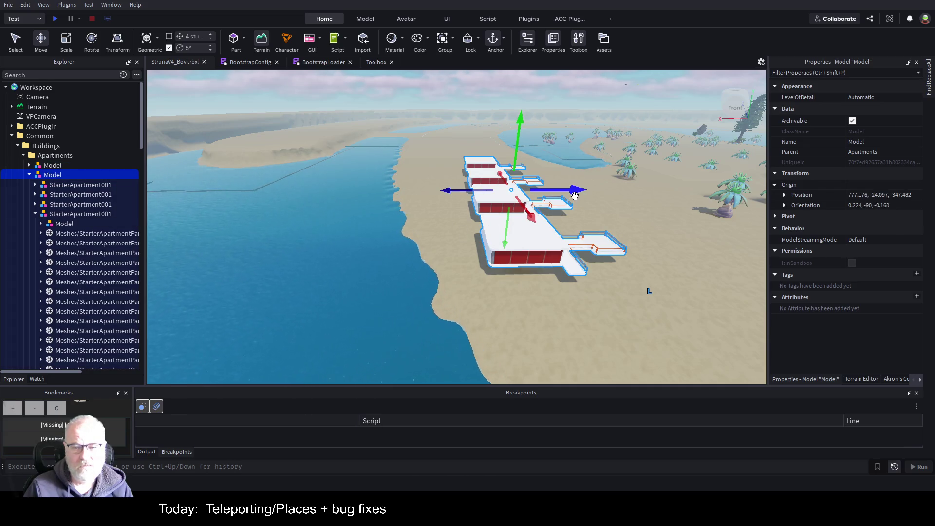
mouse_move(575, 195)
mouse_down()
mouse_move(341, 221)
mouse_move(371, 222)
mouse_up()
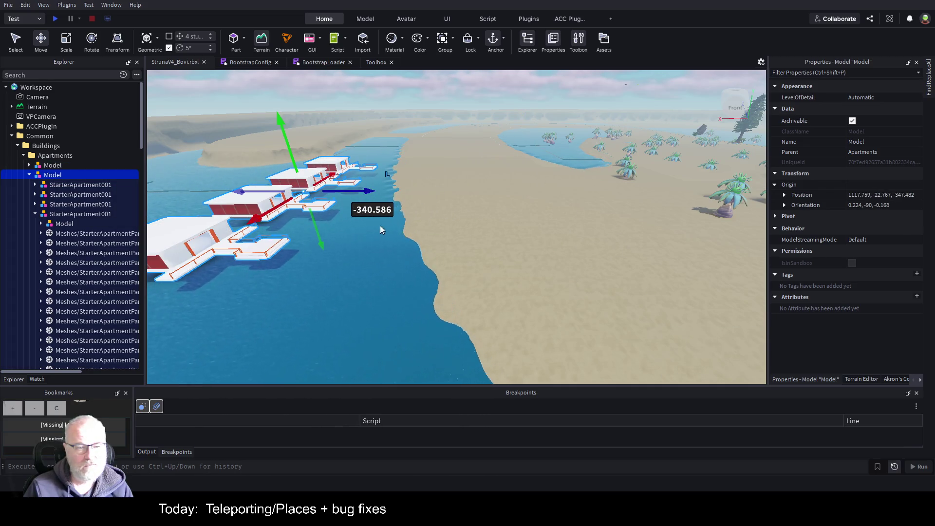
Move the other Apartments group to -1404.659, -10.281, -413.686, out over the water.
click(51, 165)
key(f)
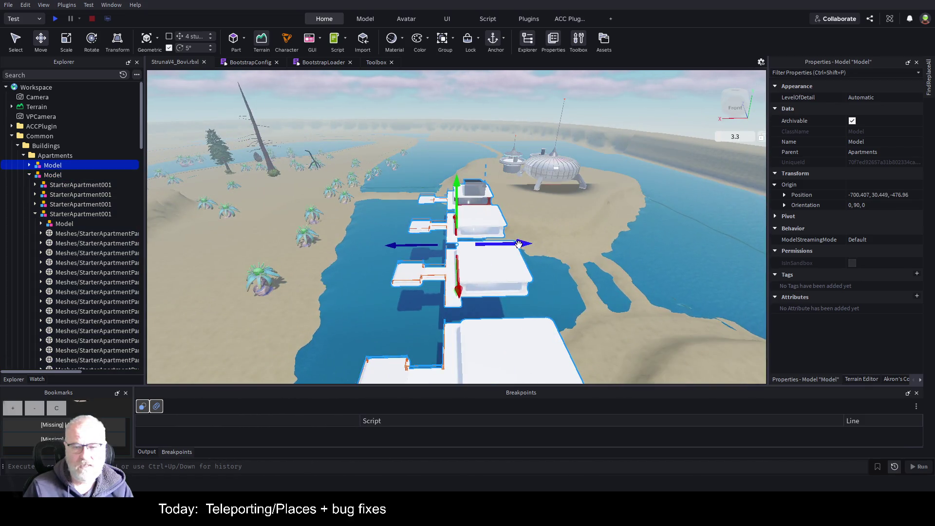
drag(519, 245, 733, 228)
mouse_move(634, 234)
mouse_down()
mouse_move(610, 255)
mouse_move(648, 220)
mouse_move(648, 192)
mouse_up()
Shift the DarkCrystal a short way across the sand.
key(w)
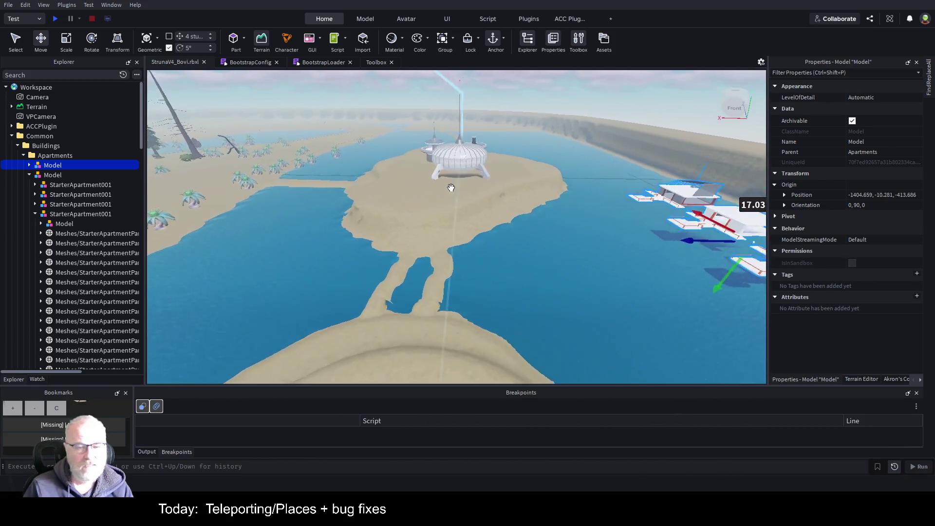
key(a)
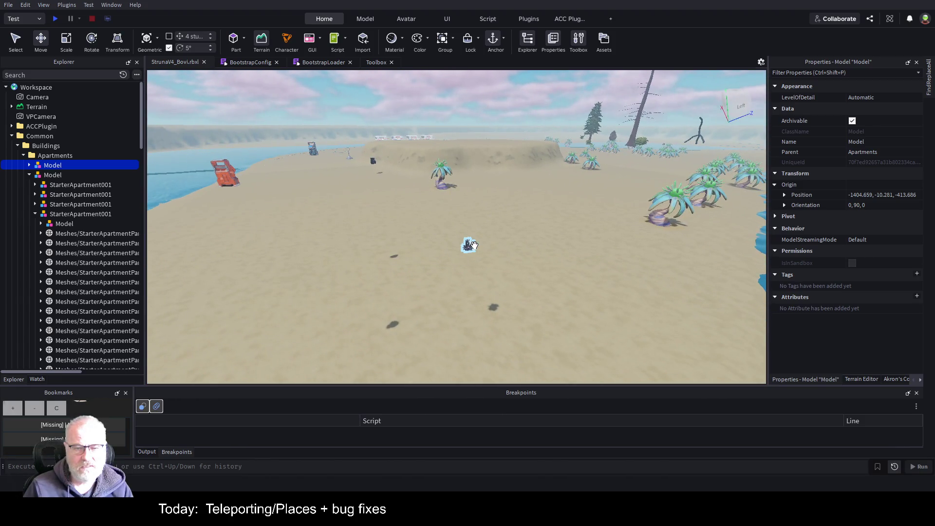
drag(472, 244, 516, 306)
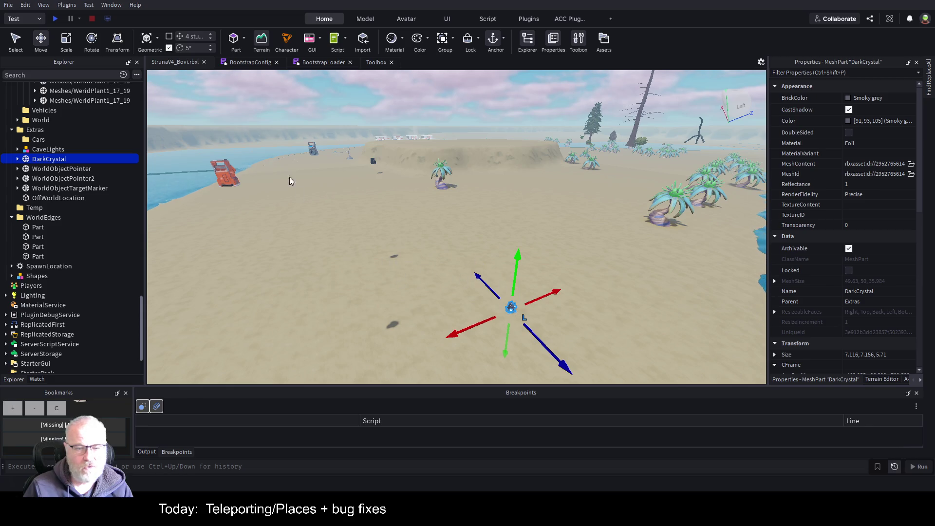
Select both ShopMachines and drag them together onto the domed outpost's circular platform.
click(225, 174)
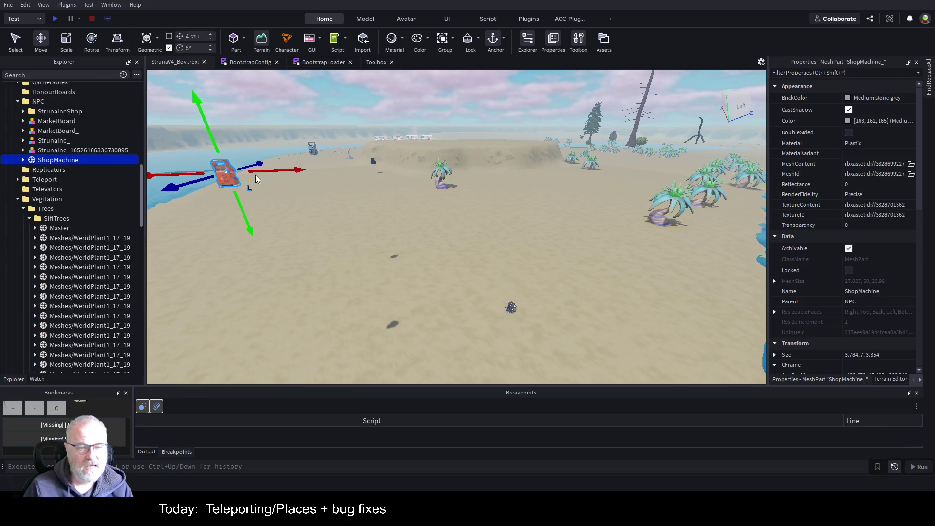
ctrl+click(313, 150)
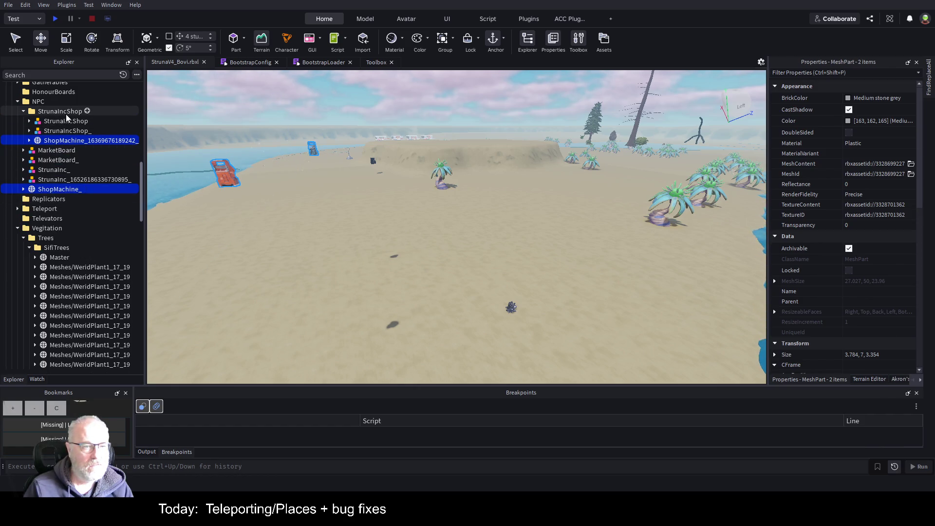
mouse_move(418, 177)
mouse_down()
mouse_move(427, 175)
mouse_move(236, 174)
mouse_move(486, 199)
mouse_up()
scroll(609, 207, up, 10)
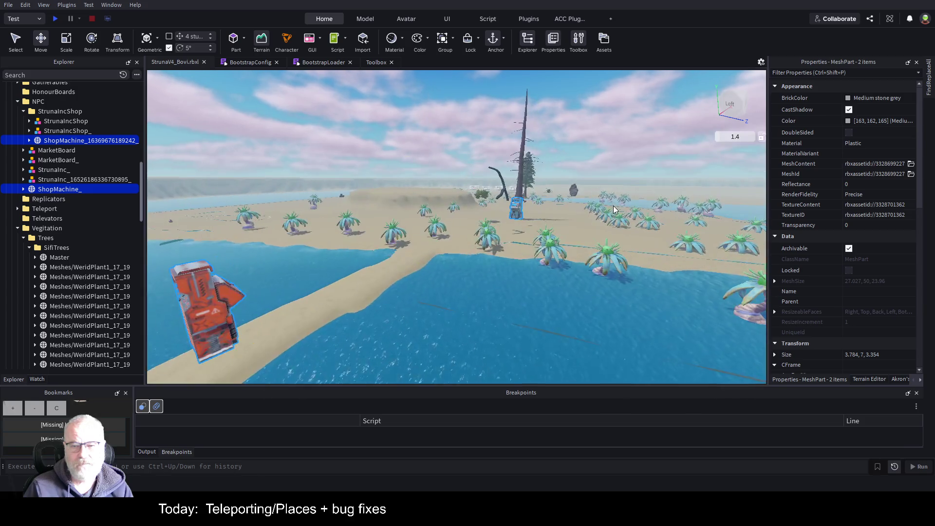
scroll(606, 197, down, 5)
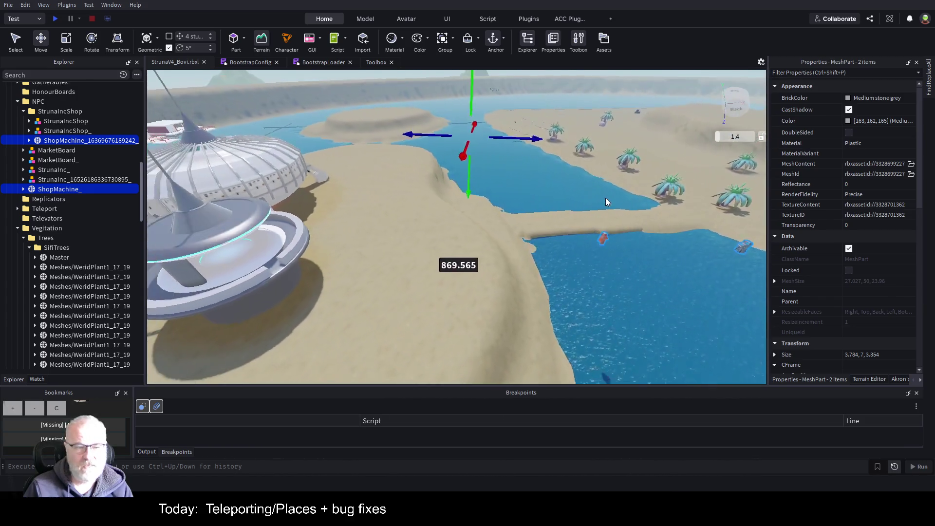
mouse_move(570, 143)
mouse_down()
mouse_move(318, 155)
mouse_move(209, 184)
mouse_move(230, 179)
mouse_up()
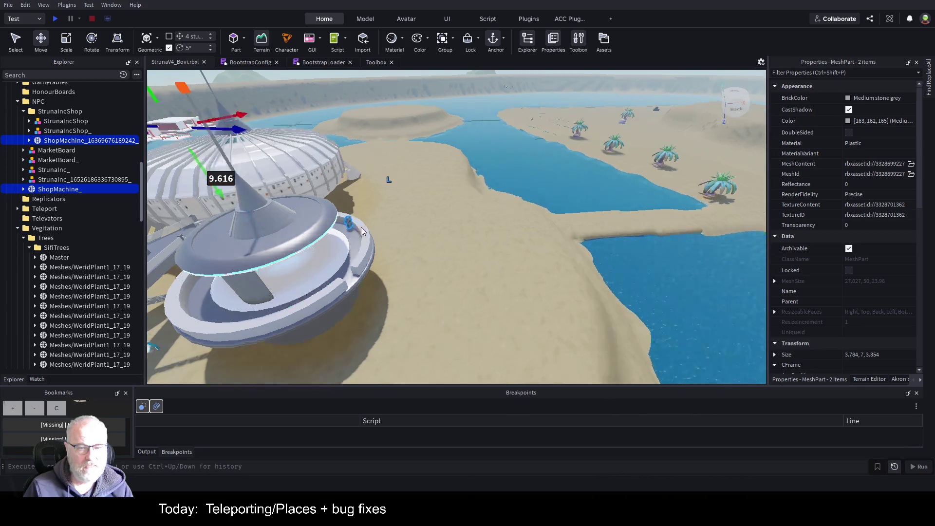
scroll(442, 225, up, 5)
key(f)
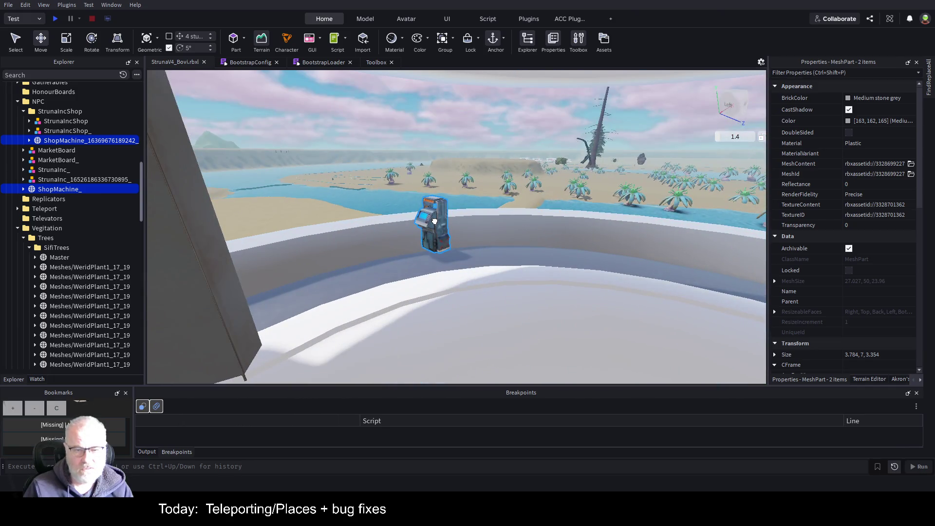
click(431, 223)
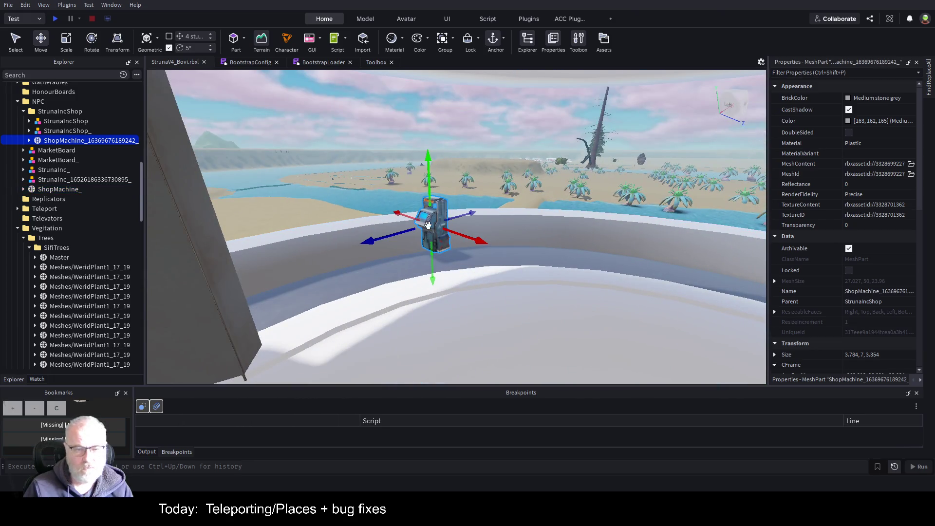
Turn the StrunaIncShop machine around its vertical axis and adjust its height on the walkway.
click(66, 131)
click(66, 141)
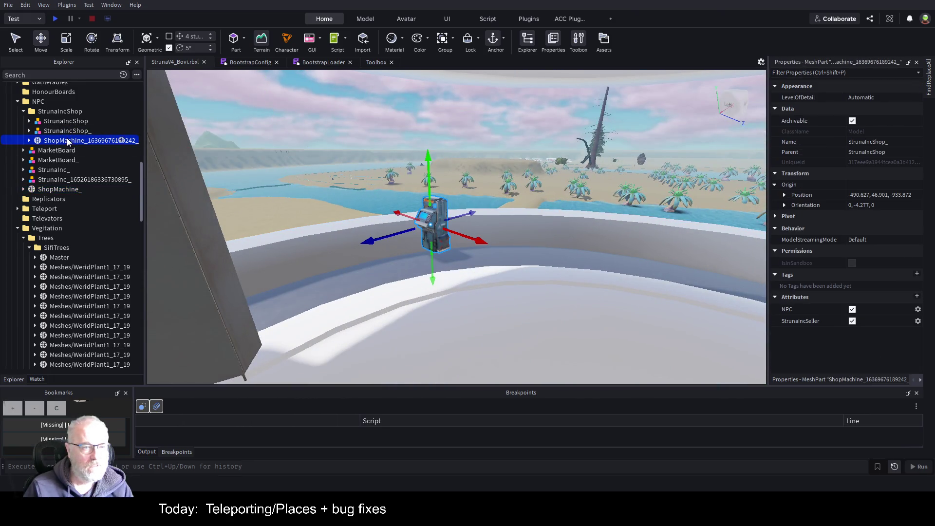
key(ctrl+3)
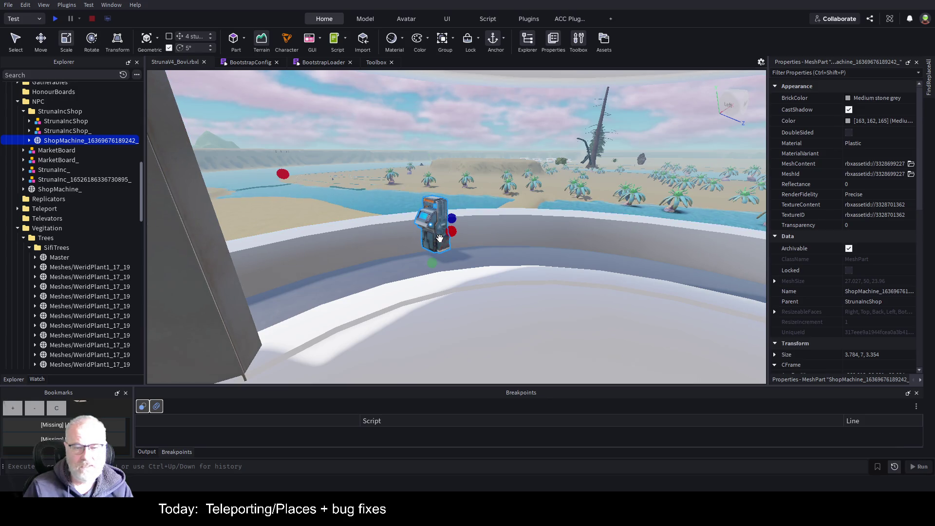
drag(445, 245, 446, 245)
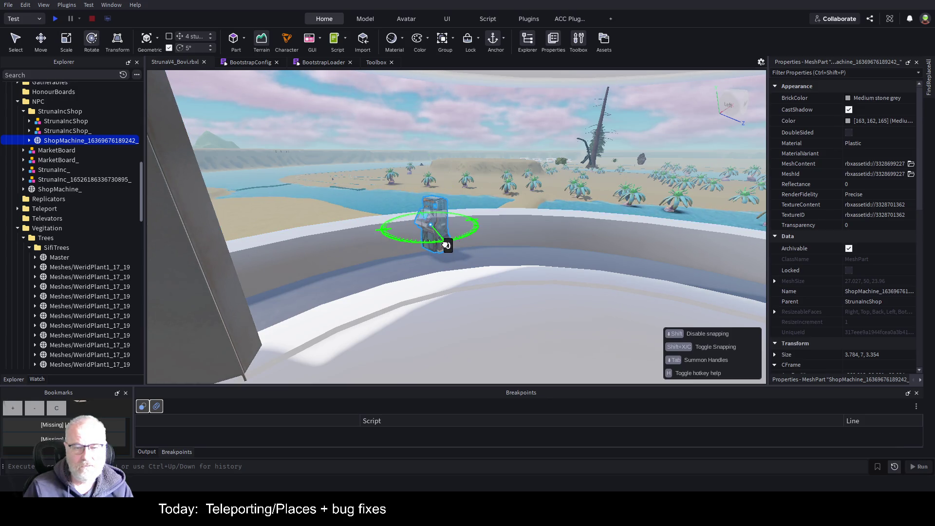
drag(534, 226, 472, 222)
key(ctrl+2)
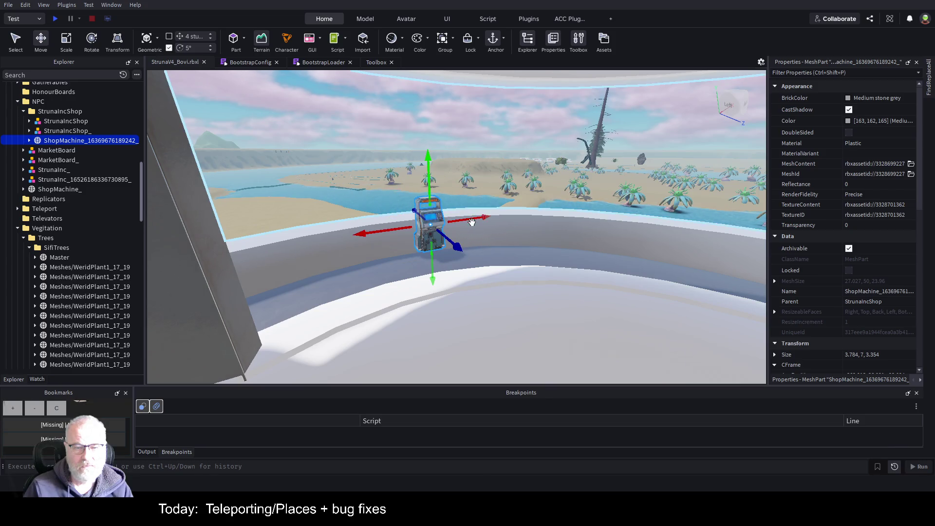
mouse_move(428, 177)
mouse_down()
mouse_move(507, 199)
mouse_move(475, 214)
mouse_move(488, 209)
mouse_up()
scroll(522, 188, up, 5)
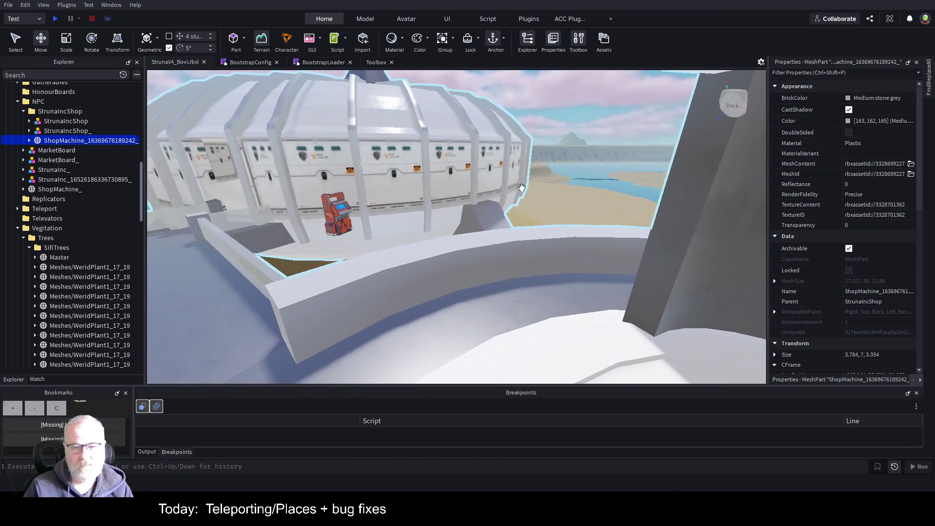
Move the red ShopMachine_ beside the pillar and rotate it twice so its screen faces out.
click(339, 209)
mouse_move(338, 210)
mouse_down()
mouse_move(492, 270)
mouse_move(595, 297)
mouse_move(592, 267)
mouse_move(563, 258)
mouse_up()
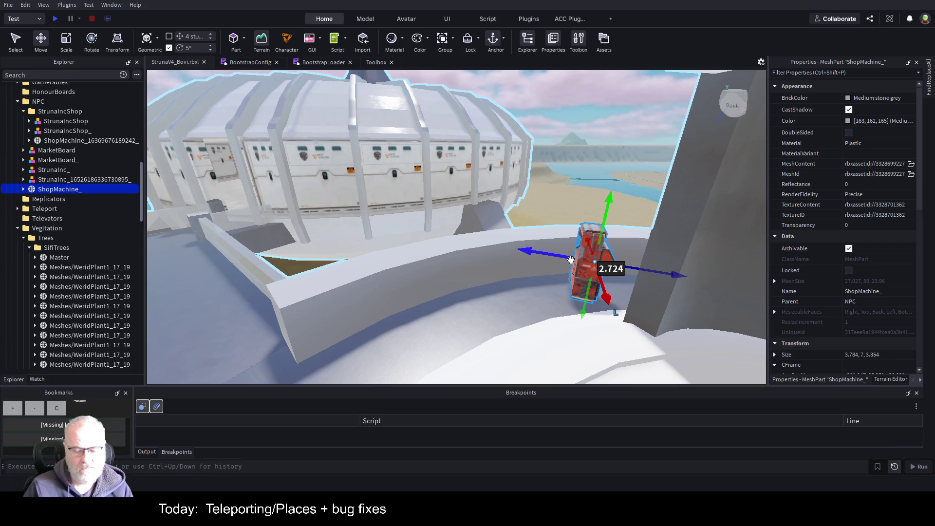
key(ctrl+r)
key(ctrl+r)
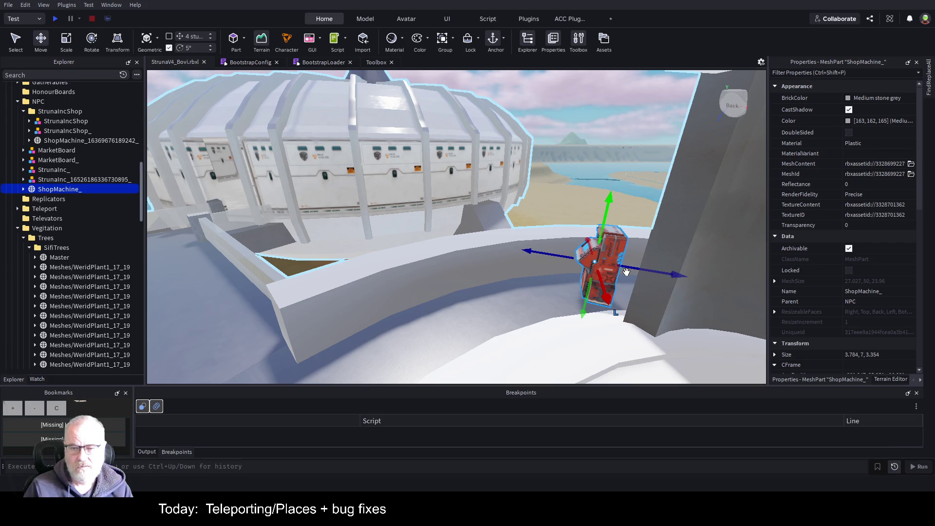
key(ctrl+r)
mouse_move(628, 270)
mouse_down()
mouse_move(644, 270)
mouse_move(611, 267)
mouse_up()
Fly the view over and into the dome to check the machines along the walkway.
key(ctrl+3)
key(ctrl+4)
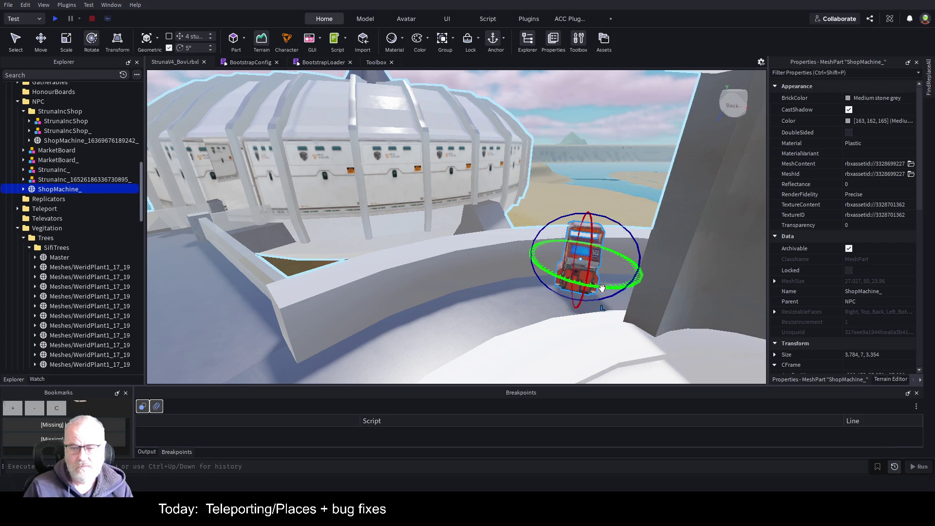
key(f)
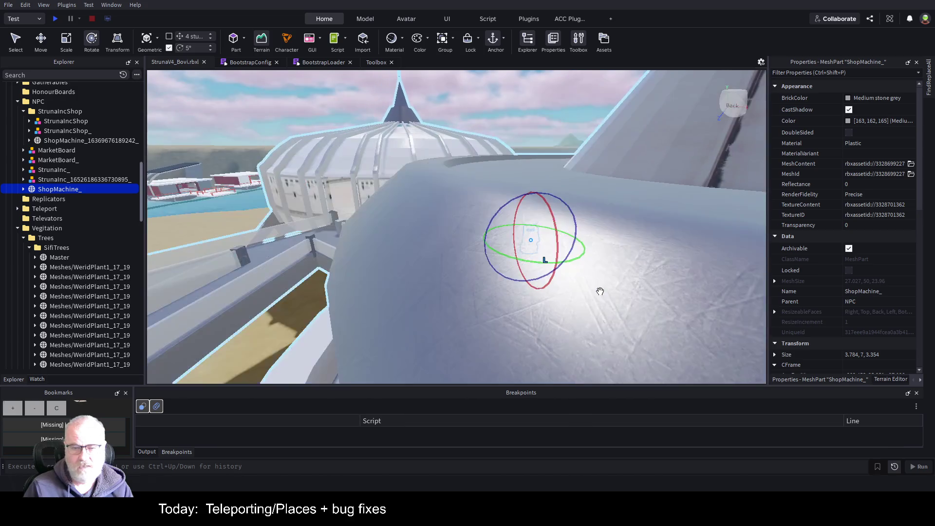
key(w)
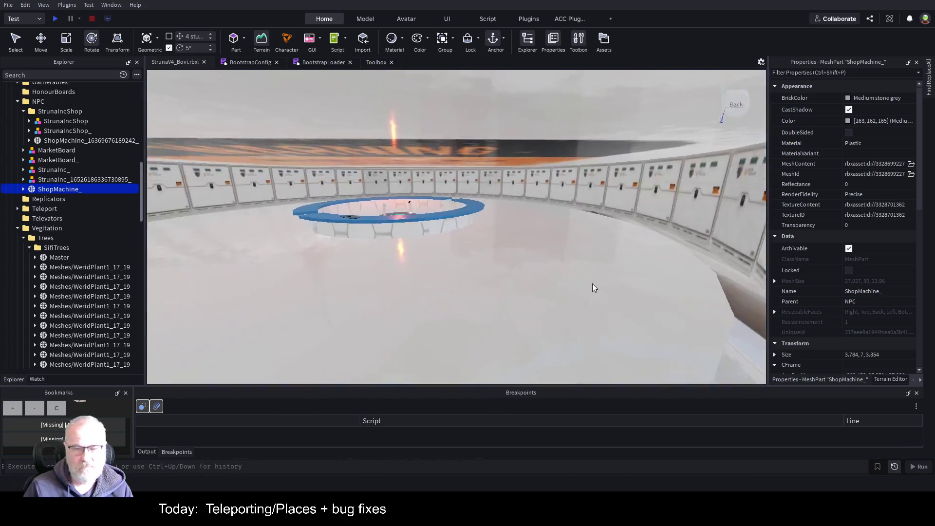
key(w)
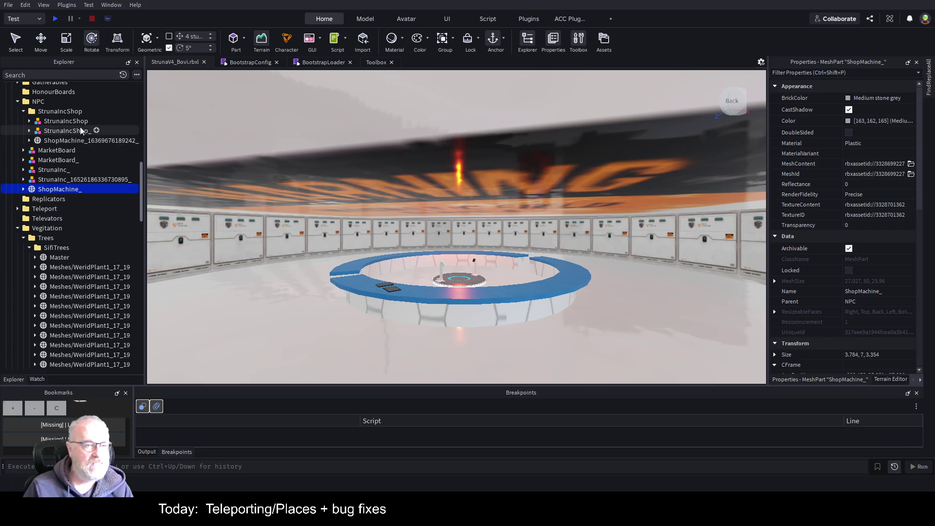
key(w)
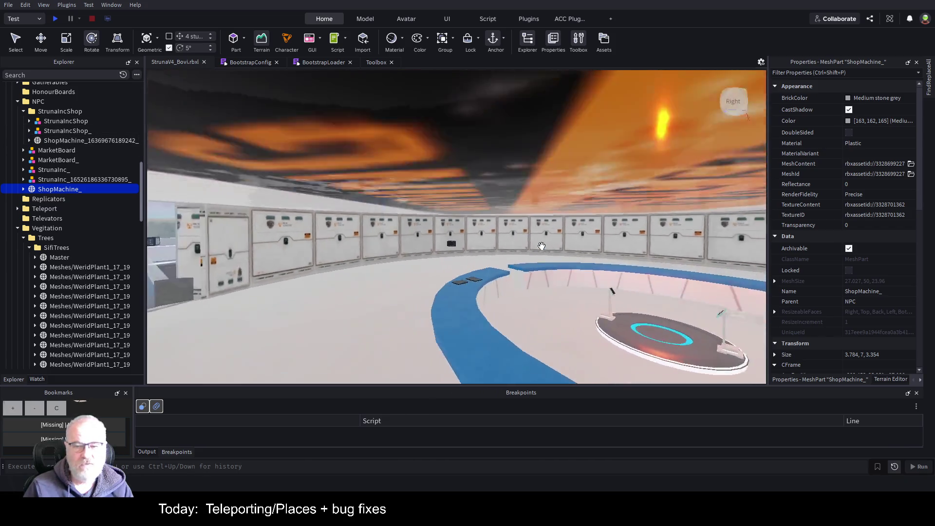
key(f)
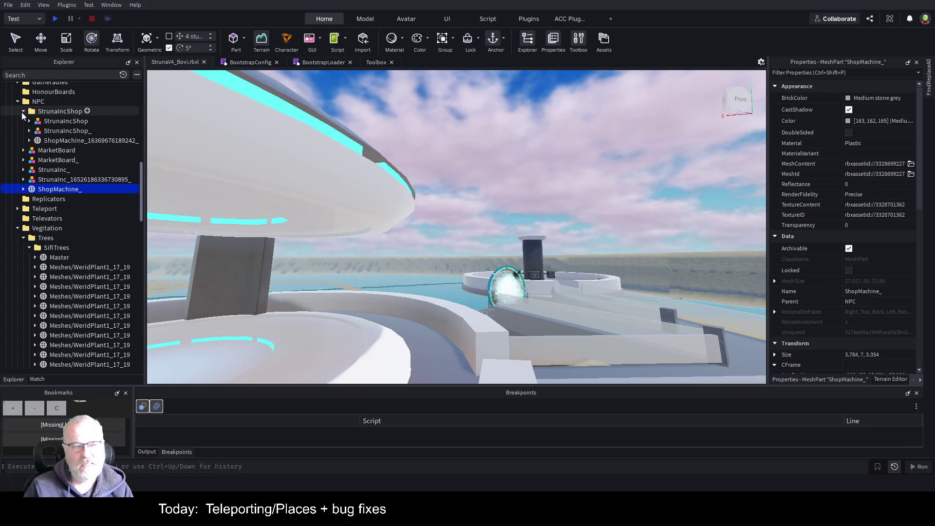
Select the StrunaIncShop NPC model in Explorer.
click(23, 112)
click(23, 112)
key(f)
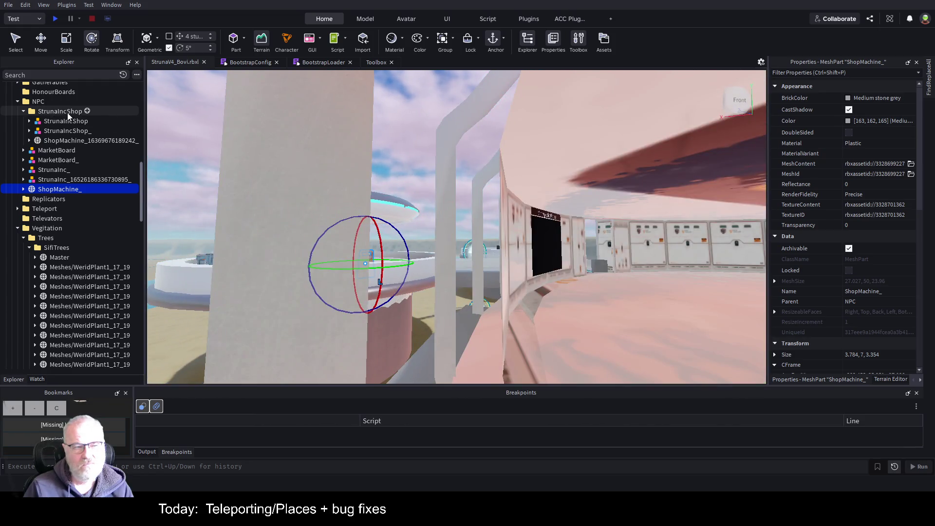
click(56, 122)
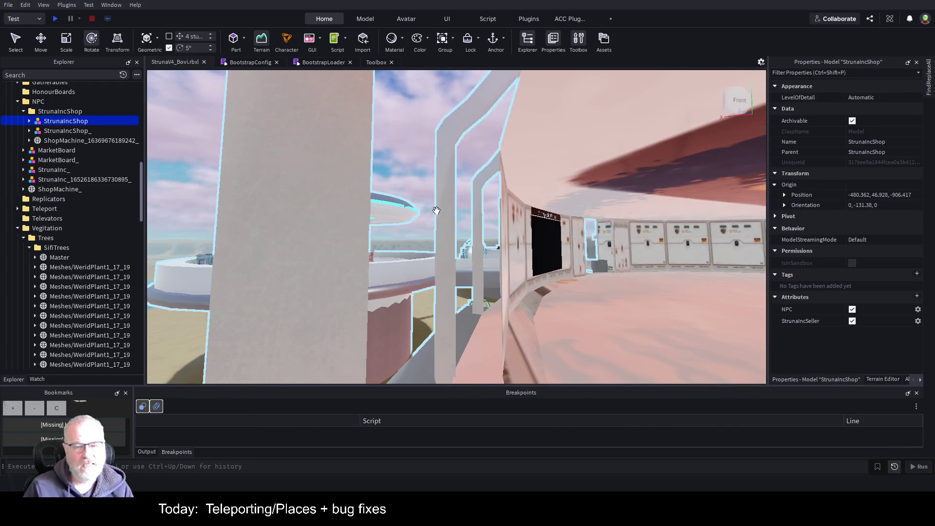
Focus StrunaIncShop, zoom out and orbit to show the NPCs over the water, then scroll Explorer to Outposts.
key(f)
scroll(574, 255, down, 10)
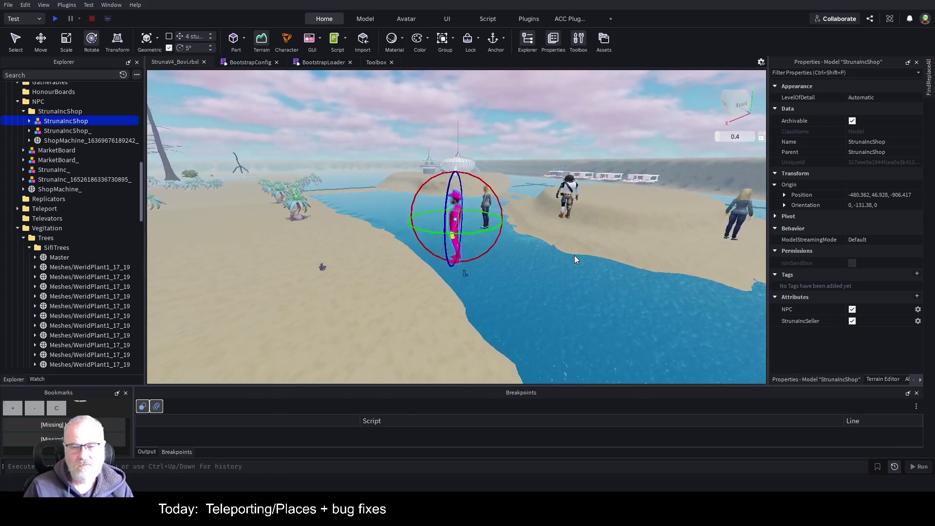
drag(575, 255, 443, 229)
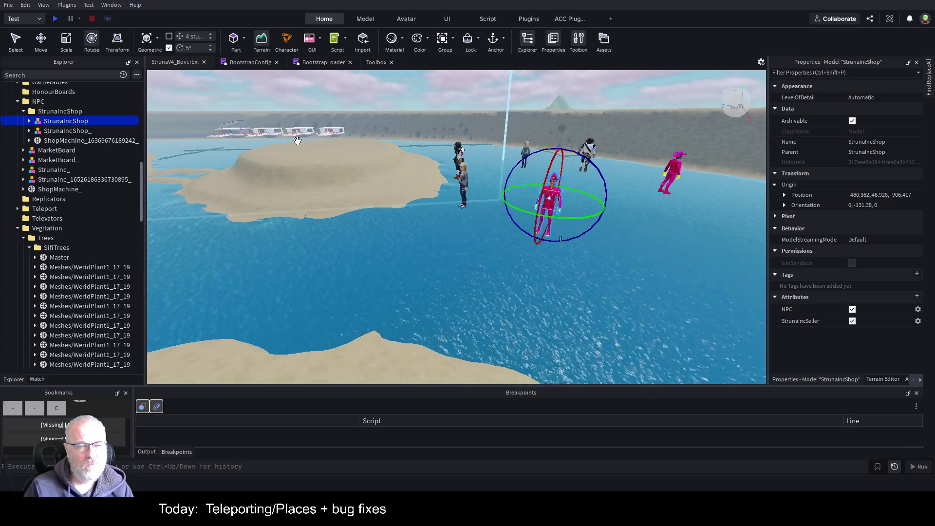
drag(423, 168, 423, 168)
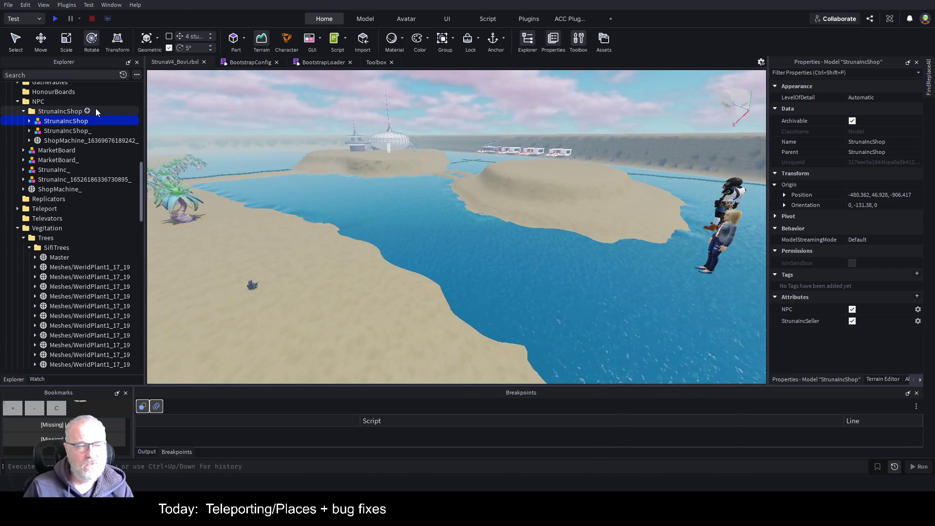
scroll(128, 154, up, 4)
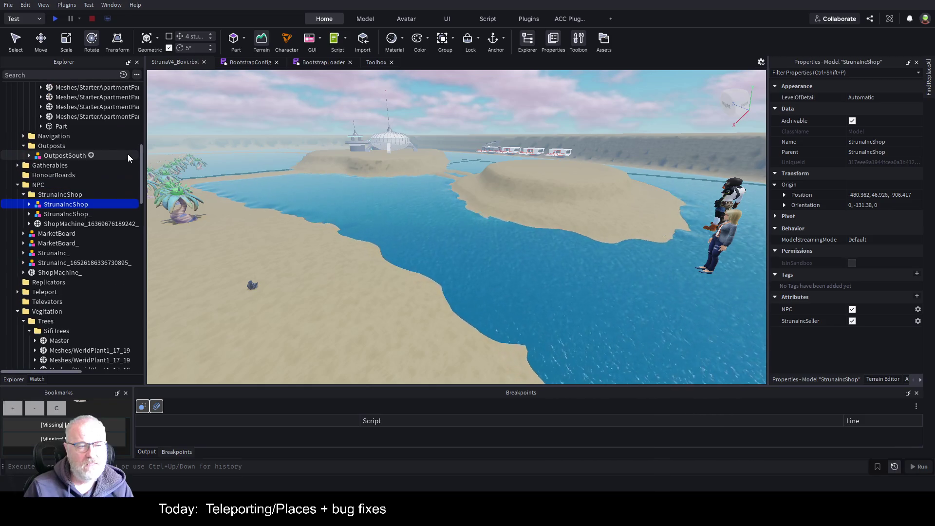
scroll(74, 186, up, 5)
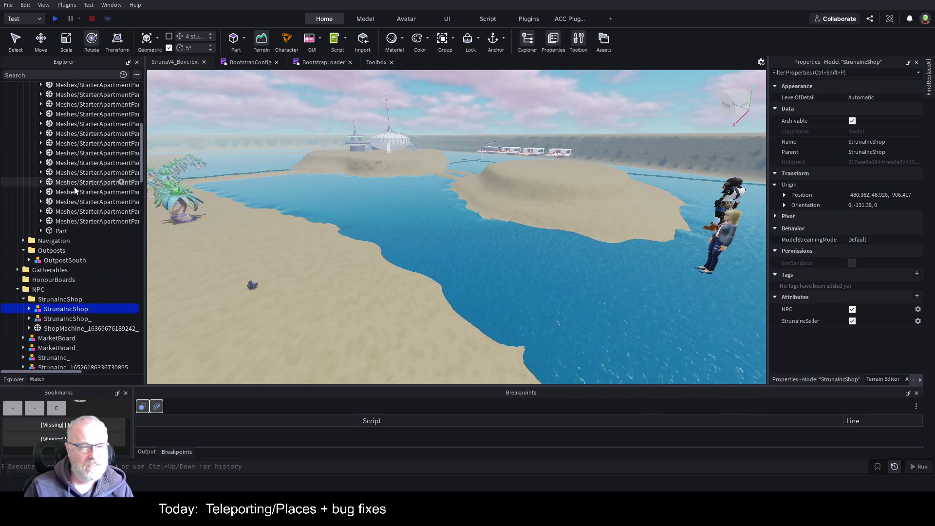
click(90, 175)
Focus the OutpostSouth dome Model, zoom inside and select CirclePad_002 on the pink floor.
key(f)
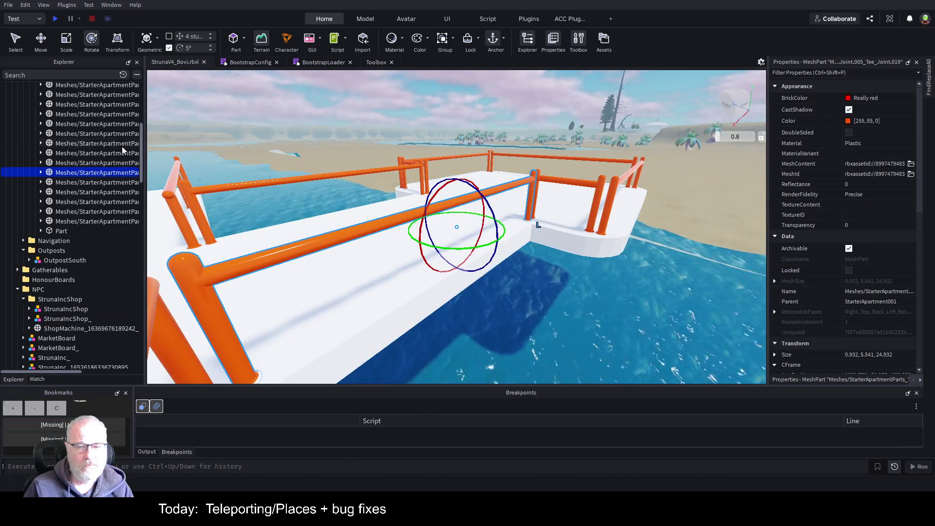
click(30, 262)
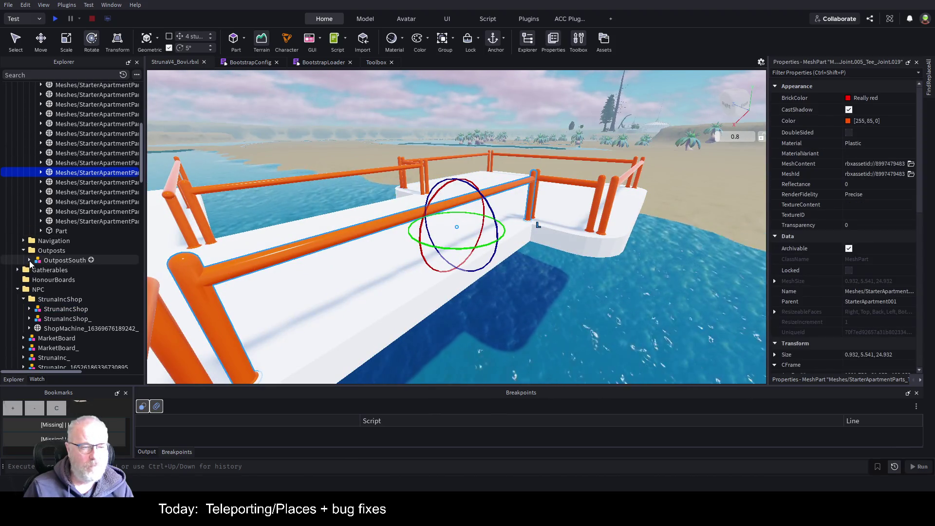
key(f)
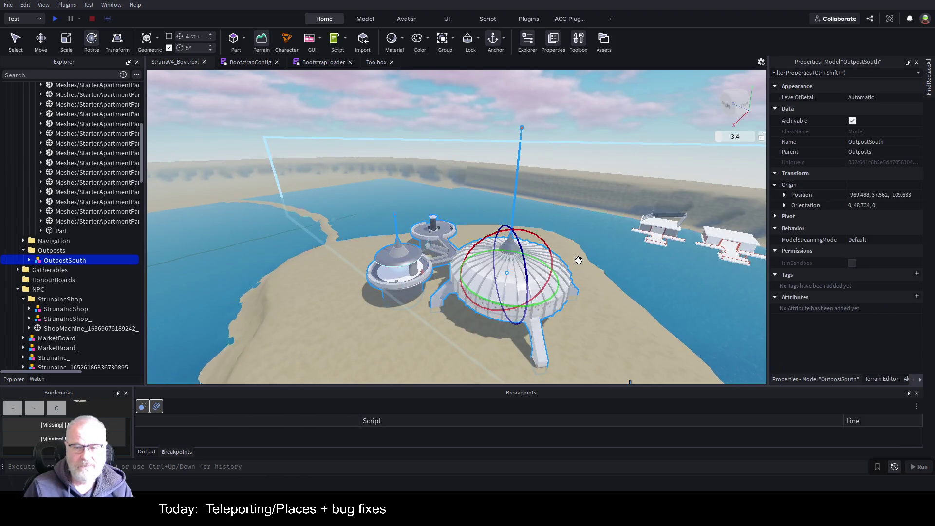
click(30, 260)
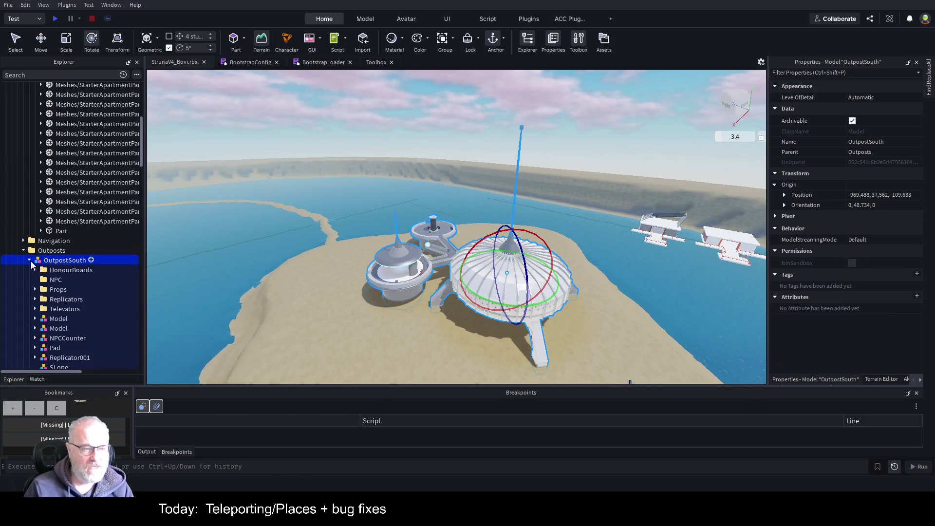
click(56, 321)
key(f)
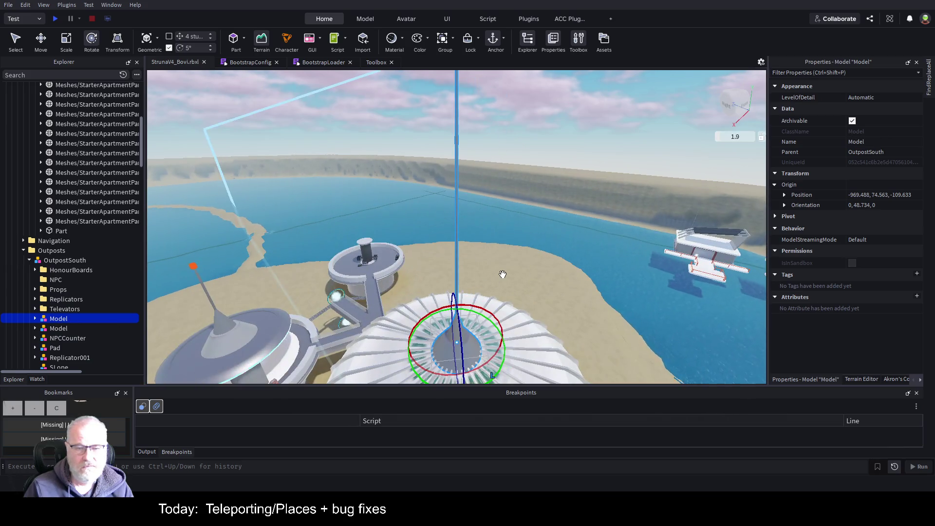
scroll(503, 275, up, 5)
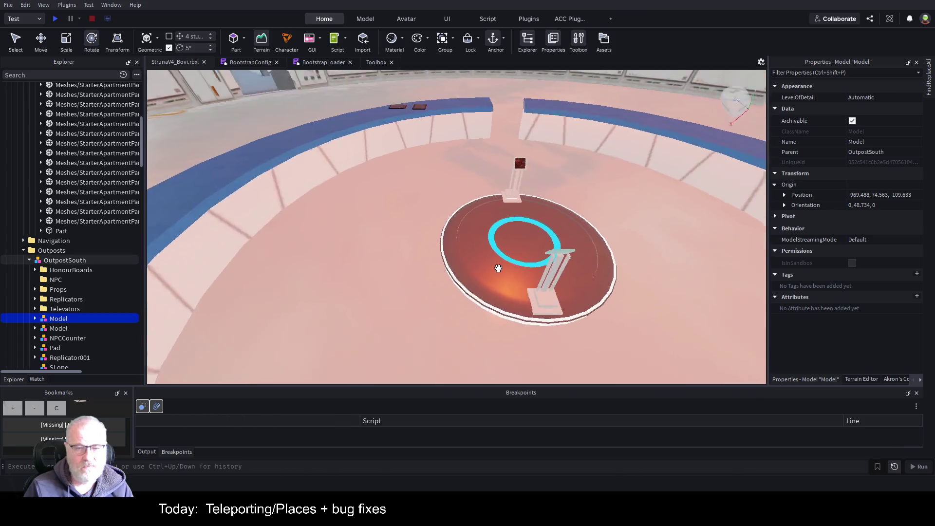
click(492, 275)
scroll(77, 249, down, 5)
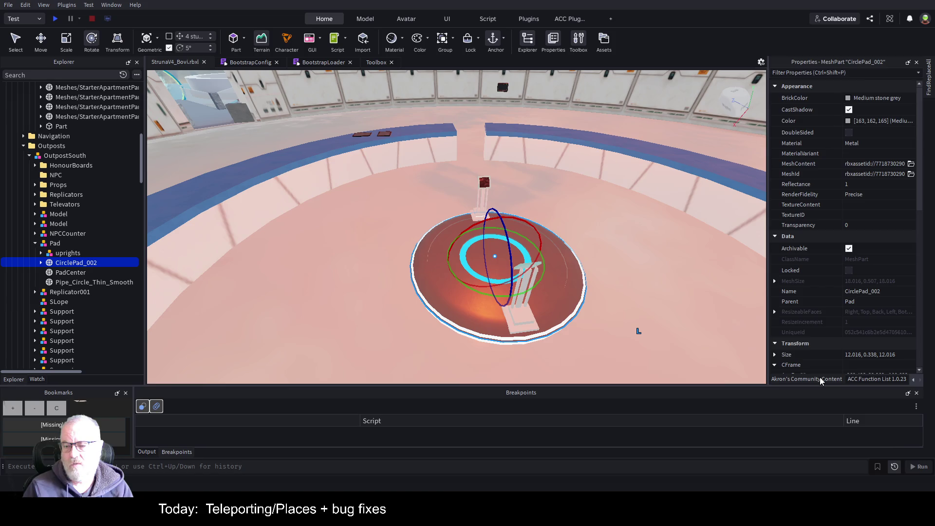
Show the Quick Tools list in Akron's Community Content, with the panel widened for reading.
click(822, 381)
click(777, 78)
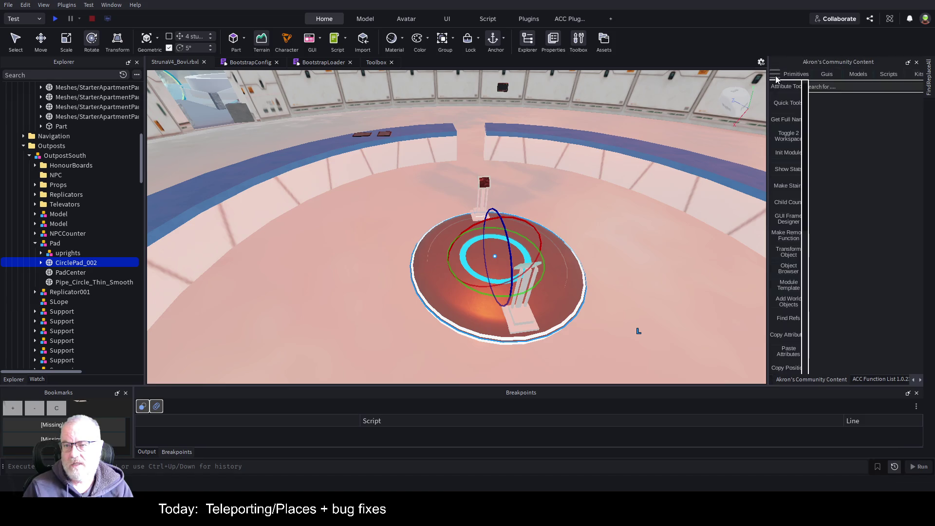
click(781, 105)
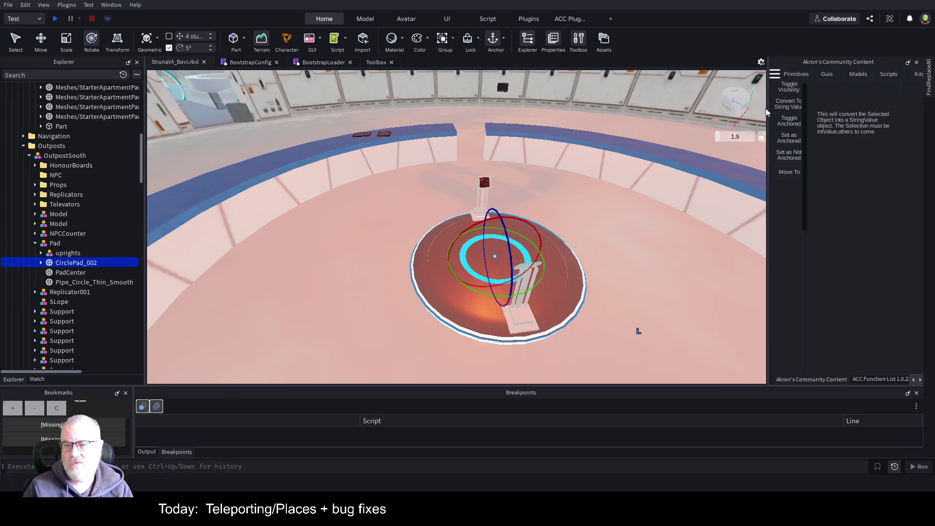
drag(768, 112, 663, 113)
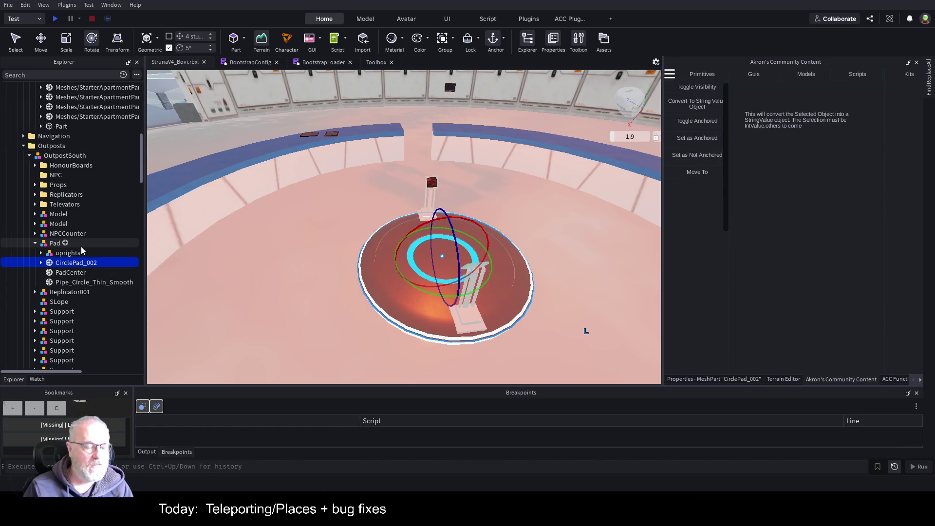
scroll(81, 249, down, 15)
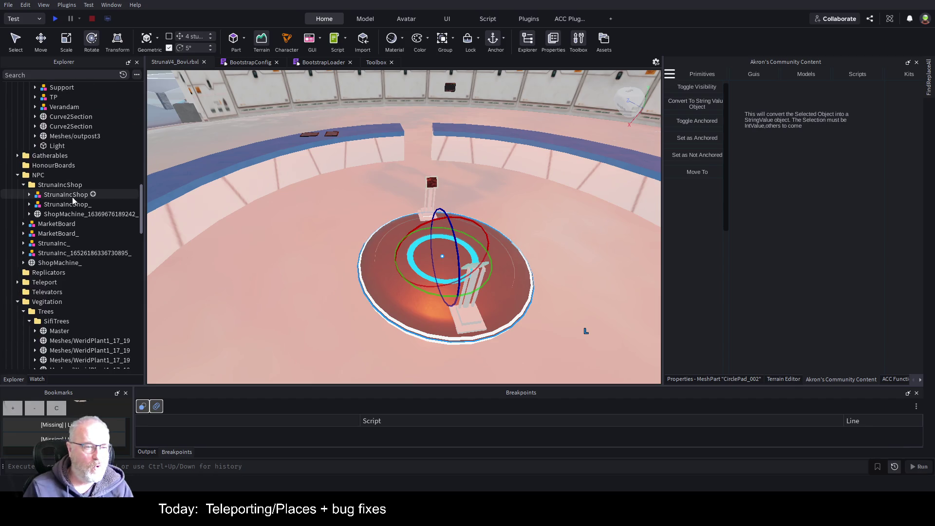
Move StrunaIncShop, StrunaIncShop_, ShopMachine, MarketBoard, MarketBoard_, StrunaInc_ and ShopMachine_ onto the pad with Move To.
click(72, 194)
ctrl+click(71, 205)
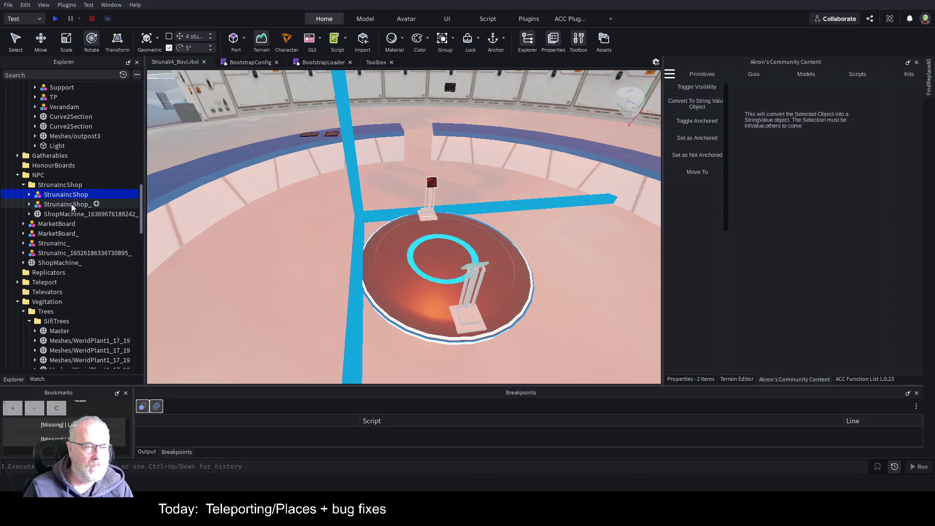
ctrl+click(68, 214)
ctrl+click(60, 224)
ctrl+click(58, 235)
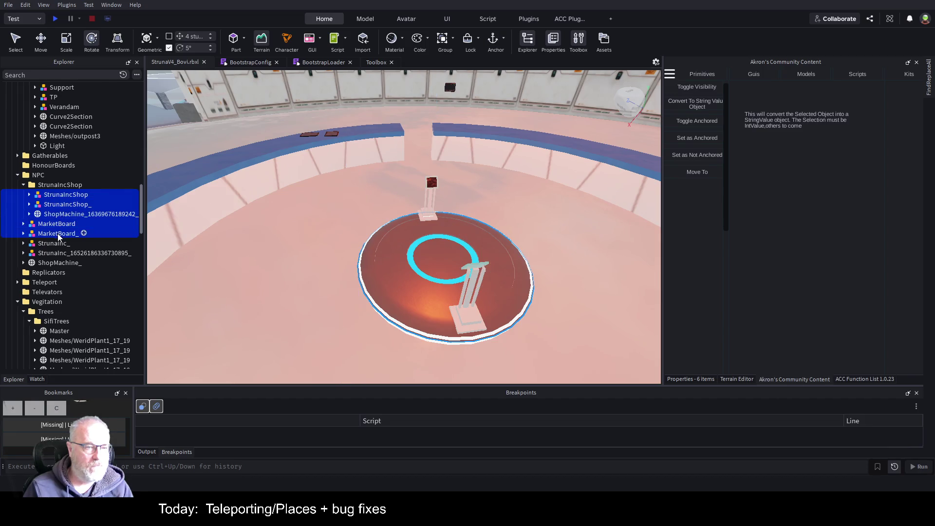
ctrl+click(53, 254)
ctrl+click(57, 264)
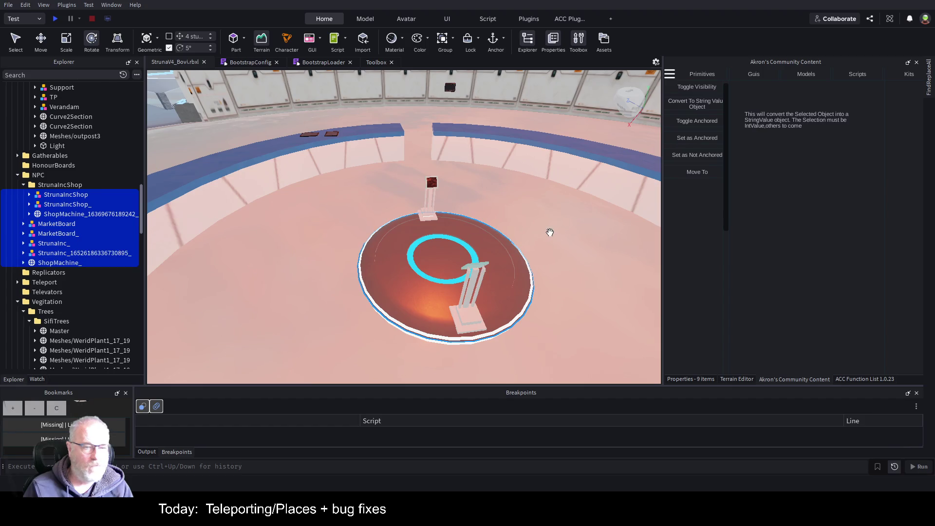
click(698, 172)
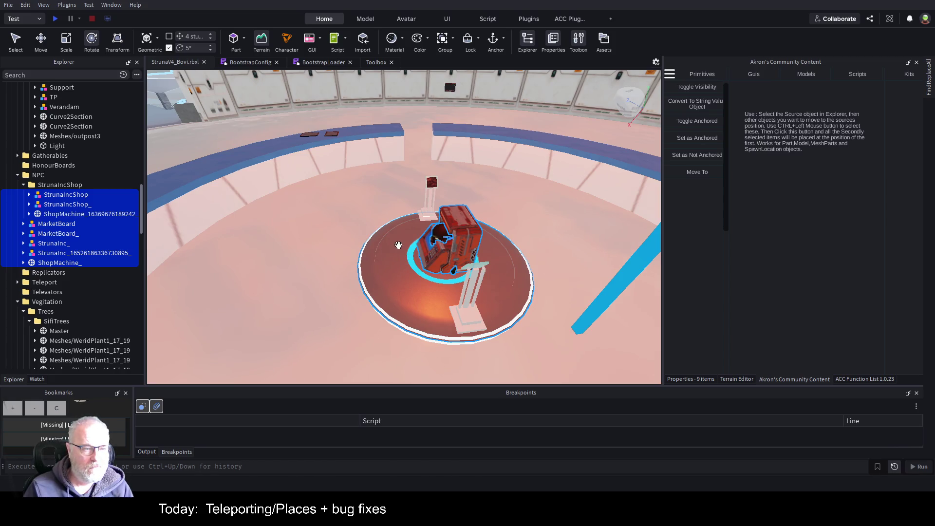
Select OutpostSouth and orbit around the central pad to inspect the gathered objects.
click(447, 328)
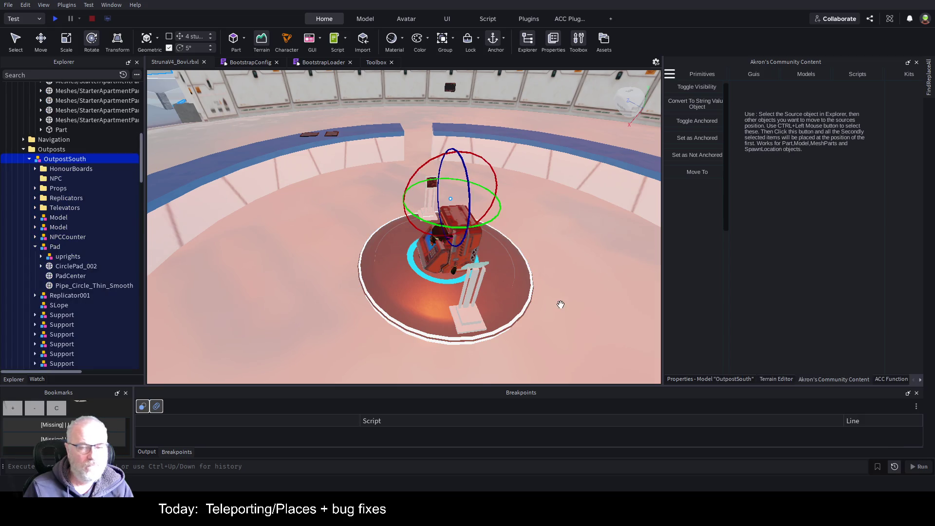
drag(560, 304, 560, 302)
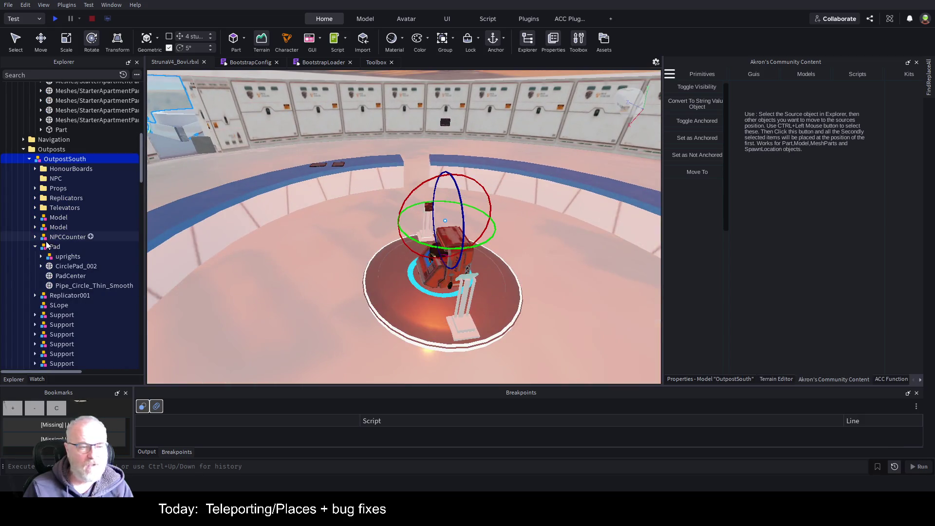
scroll(93, 246, down, 3)
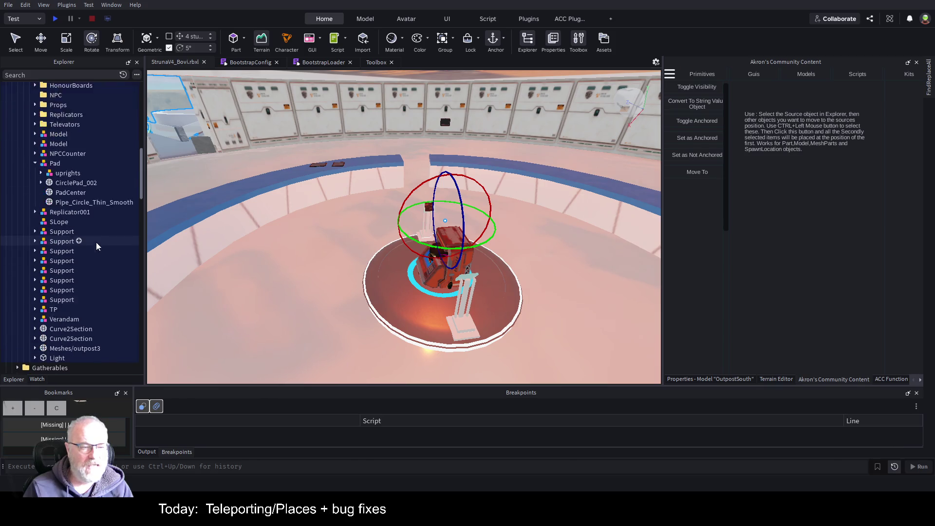
scroll(96, 247, up, 5)
scroll(103, 263, down, 10)
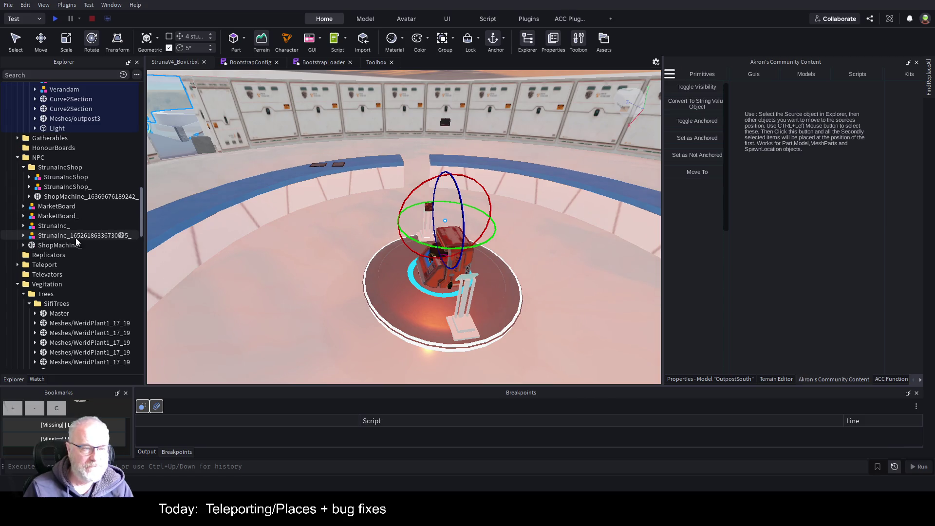
Raise StrunaIncShop with the Move tool and slide it off the central pad.
click(67, 177)
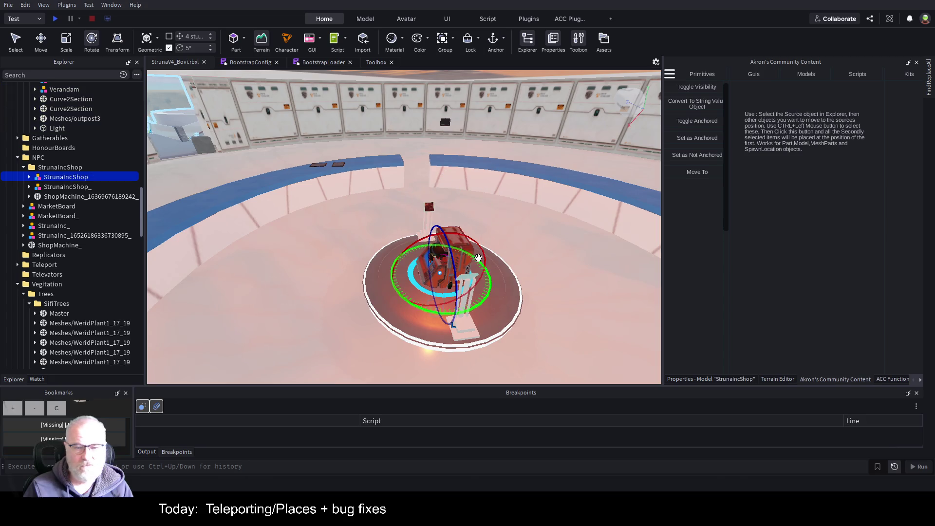
key(ctrl+2)
drag(447, 229, 429, 168)
drag(473, 222, 191, 253)
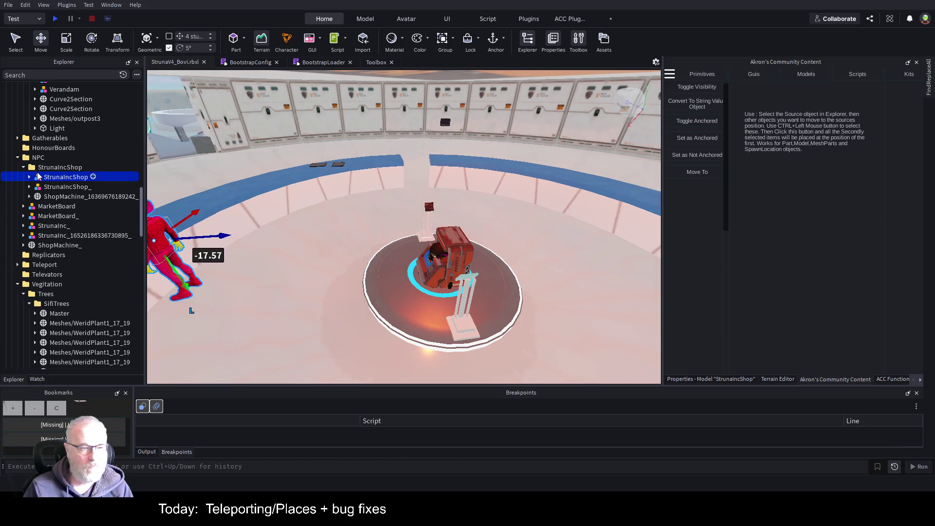
Slide StrunaIncShop_ off the pad toward the walkway and raise it onto the floor.
click(93, 187)
drag(499, 276, 658, 252)
key(f)
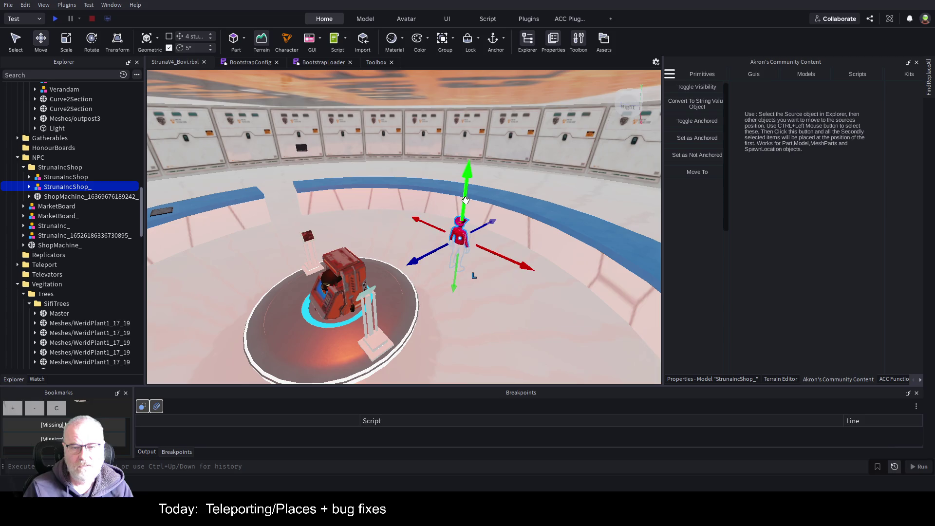
drag(466, 200, 469, 184)
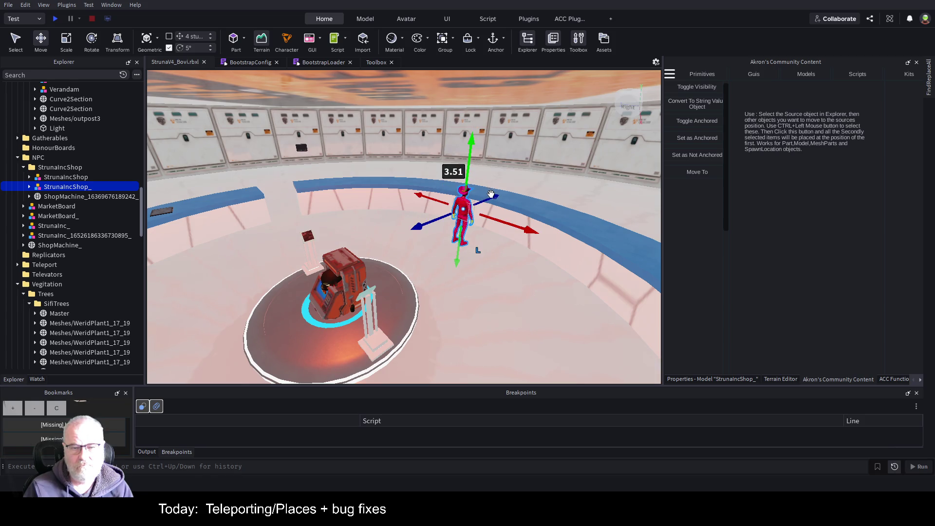
scroll(506, 192, up, 5)
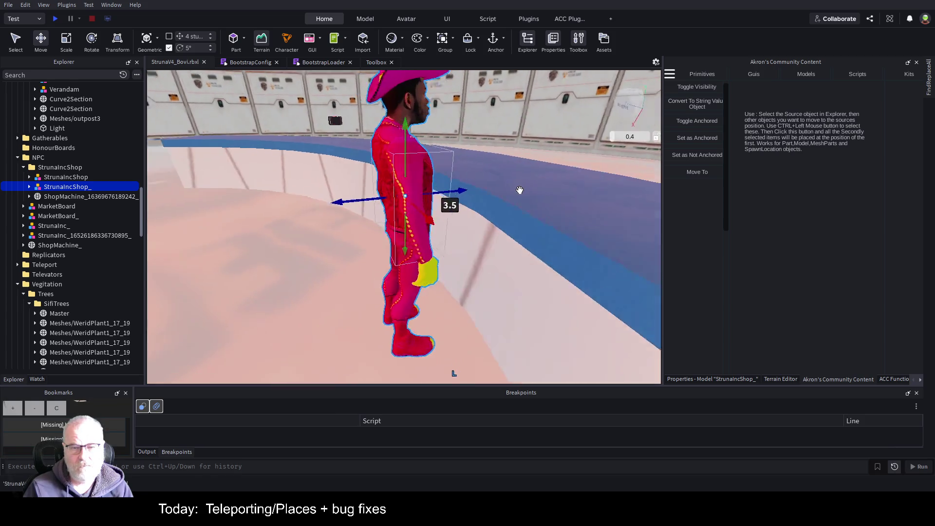
scroll(520, 190, down, 6)
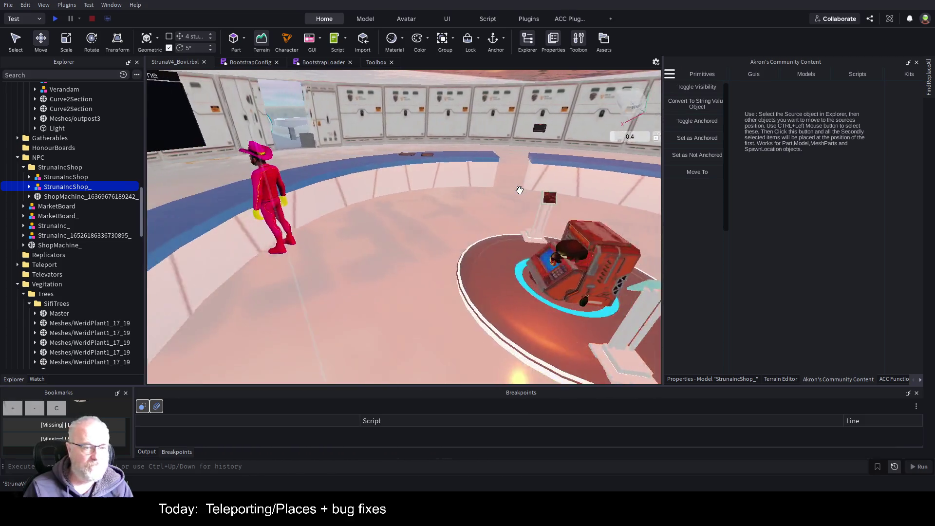
Drag the ShopMachine off the pad across the floor toward the far wall.
key(f)
scroll(518, 190, down, 5)
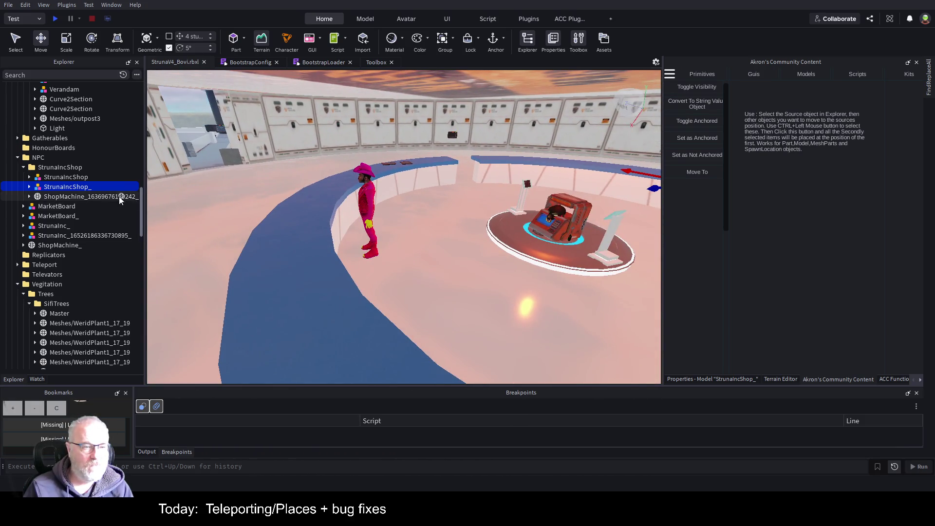
click(110, 196)
mouse_move(597, 229)
mouse_down()
mouse_move(441, 217)
mouse_move(452, 189)
mouse_up()
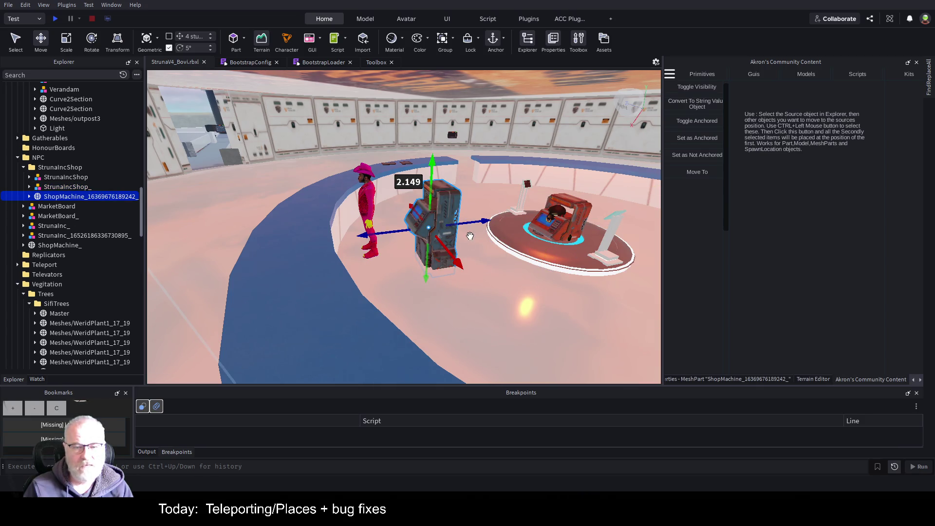
mouse_move(473, 225)
mouse_down()
mouse_move(327, 223)
mouse_move(347, 286)
mouse_up()
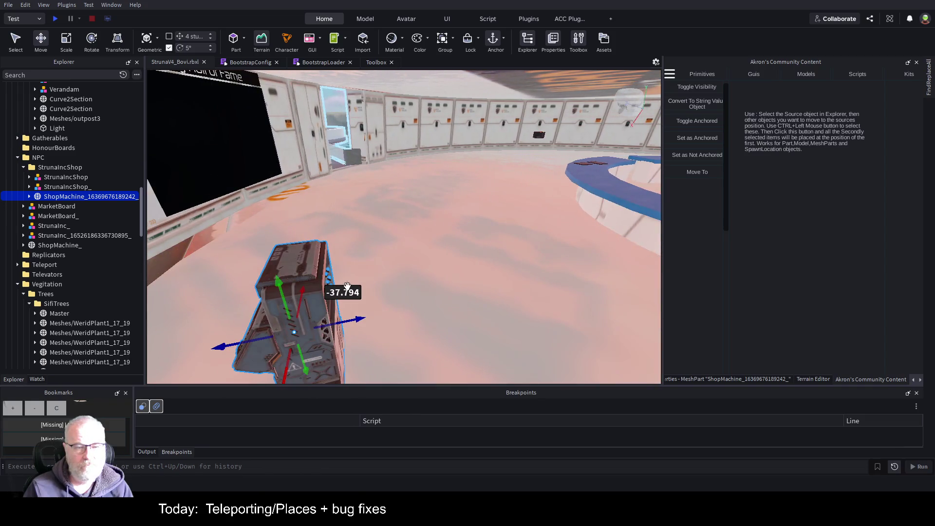
mouse_move(284, 365)
mouse_down()
mouse_move(297, 370)
mouse_move(321, 180)
mouse_up()
Undo the last move, focus the ShopMachine and expand it to show ProximityPrompt, Plain and Part.
key(ctrl+z)
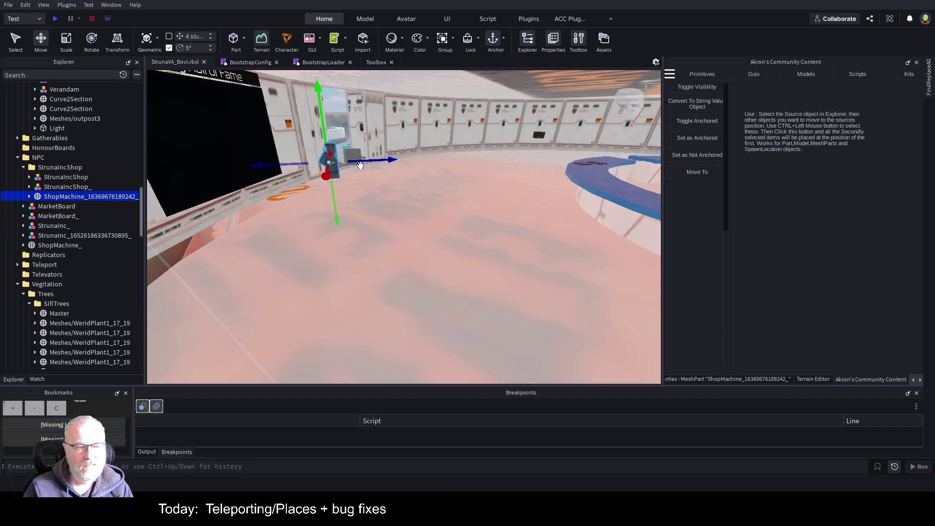
key(f)
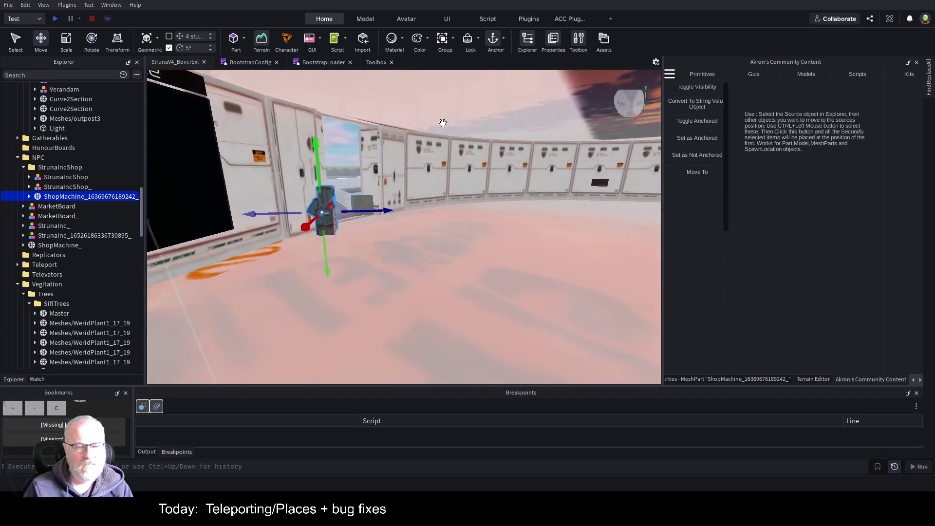
click(28, 197)
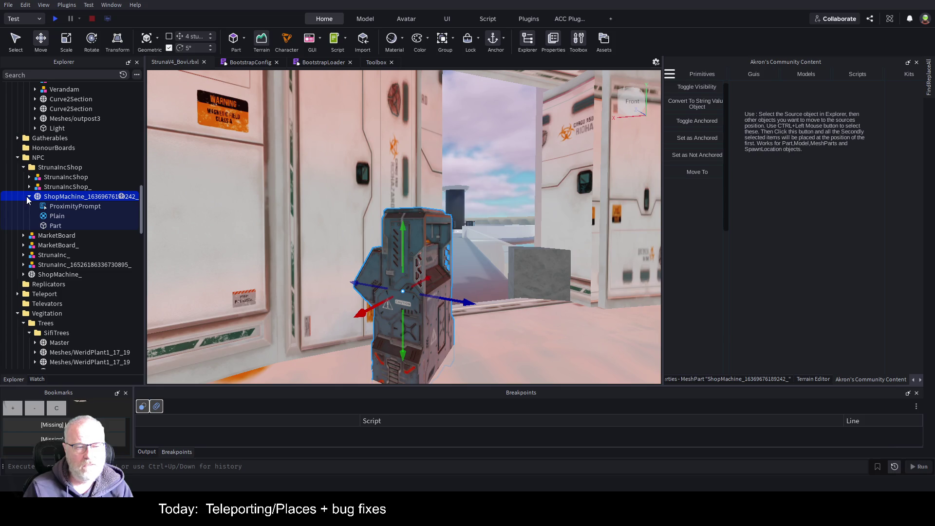
Delete the stray Part from inside the ShopMachine.
click(54, 225)
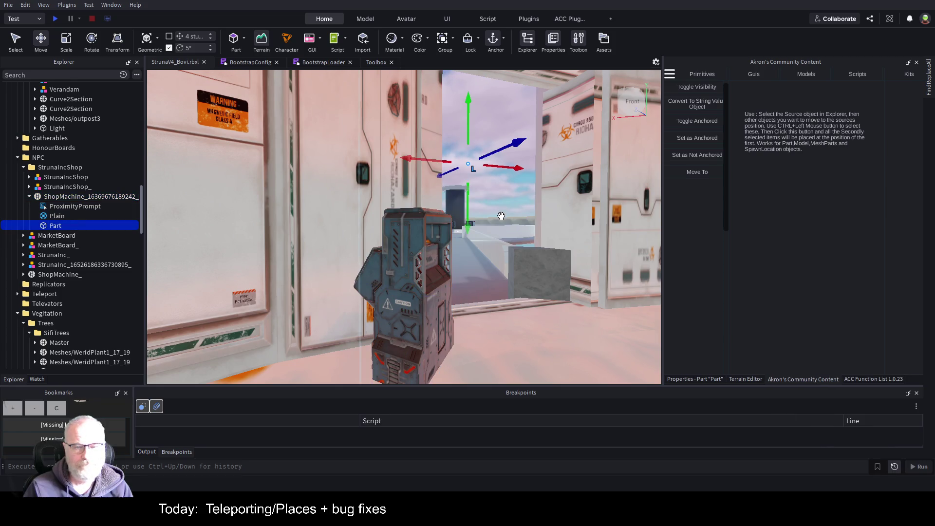
key(d)
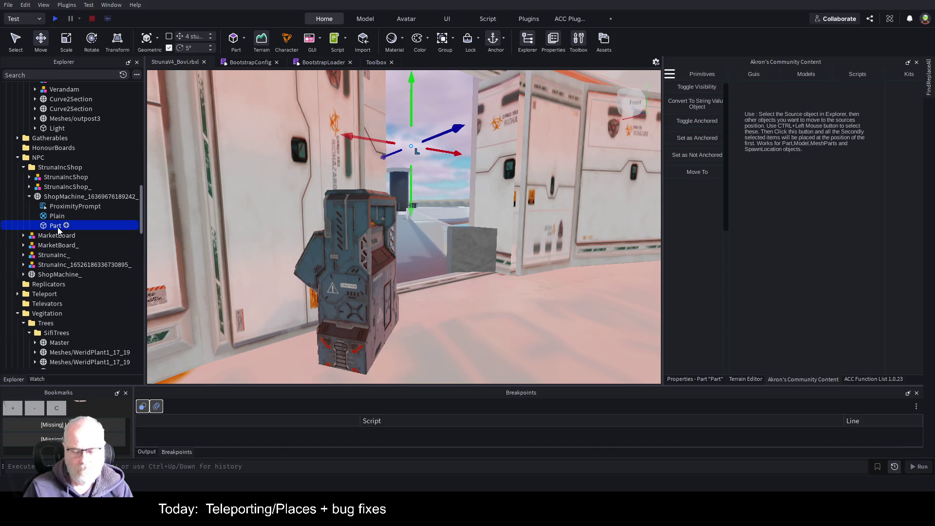
key(Delete)
click(49, 216)
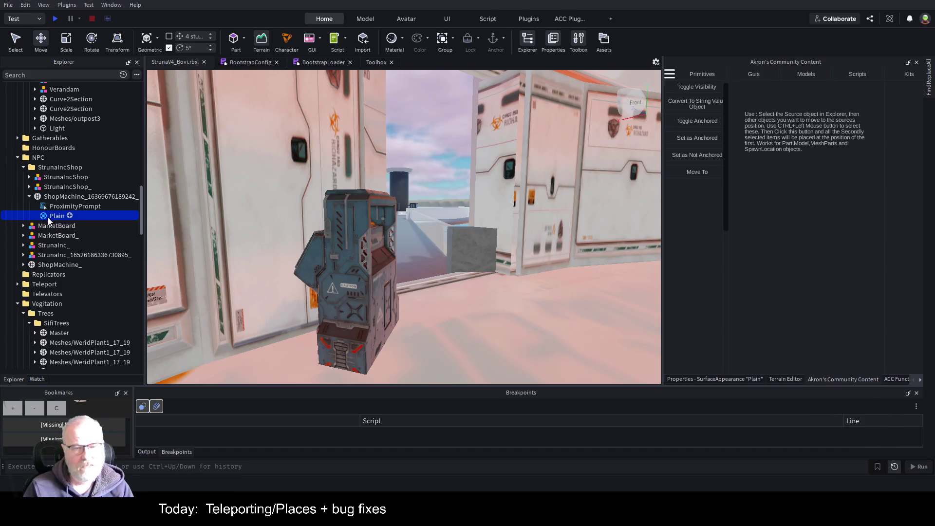
Enable Edit Pivot and rotate the ShopMachine about its vertical axis so its screen faces the room.
click(56, 196)
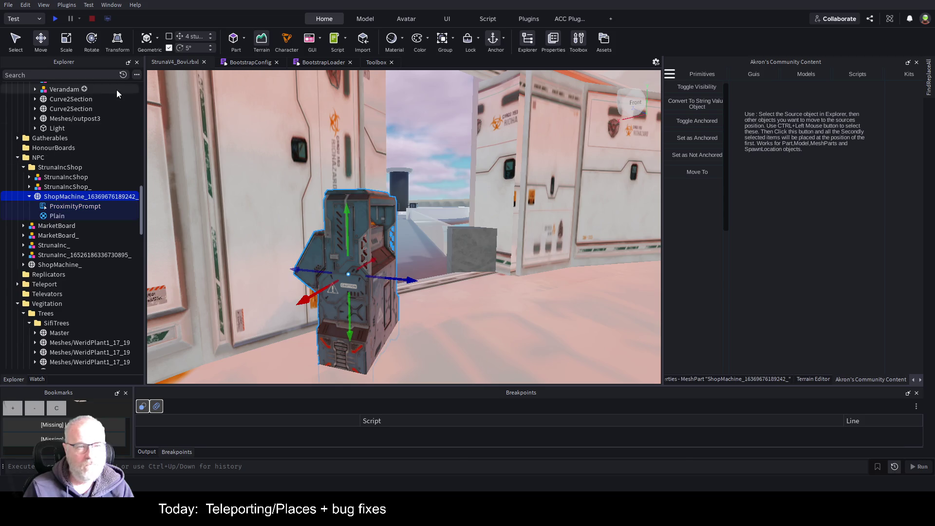
click(367, 19)
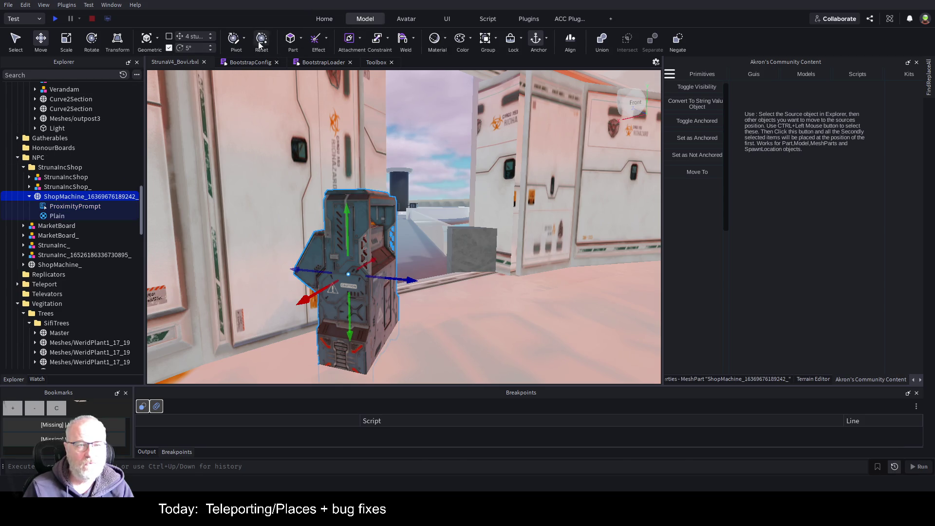
click(236, 40)
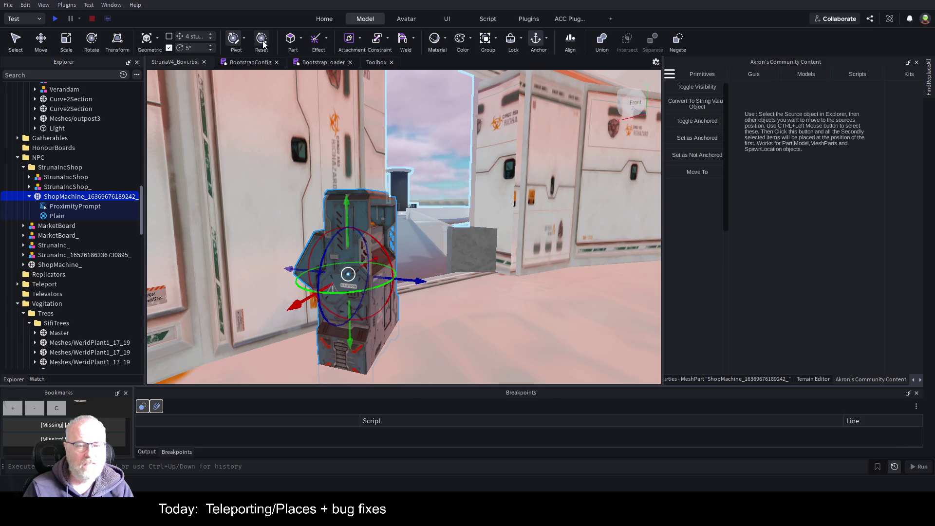
click(68, 206)
click(57, 197)
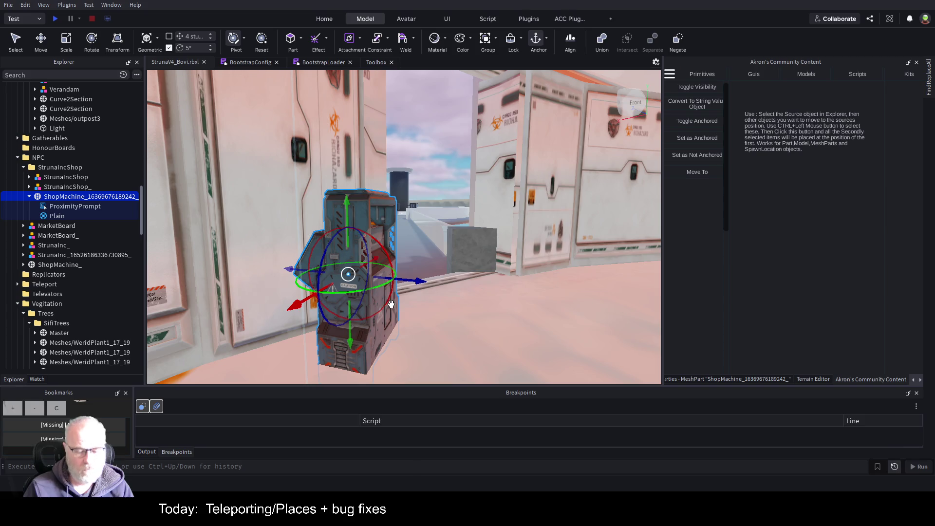
key(ctrl+r)
key(ctrl+r)
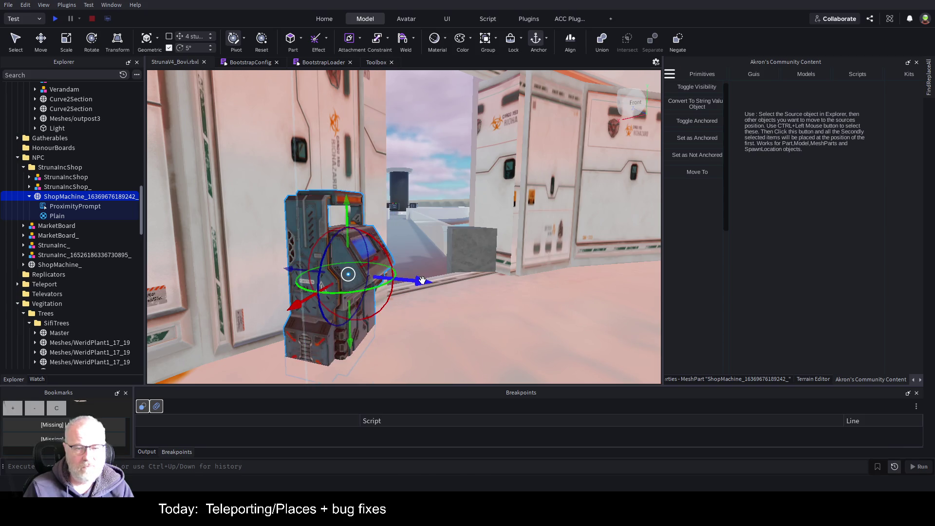
drag(349, 233, 350, 230)
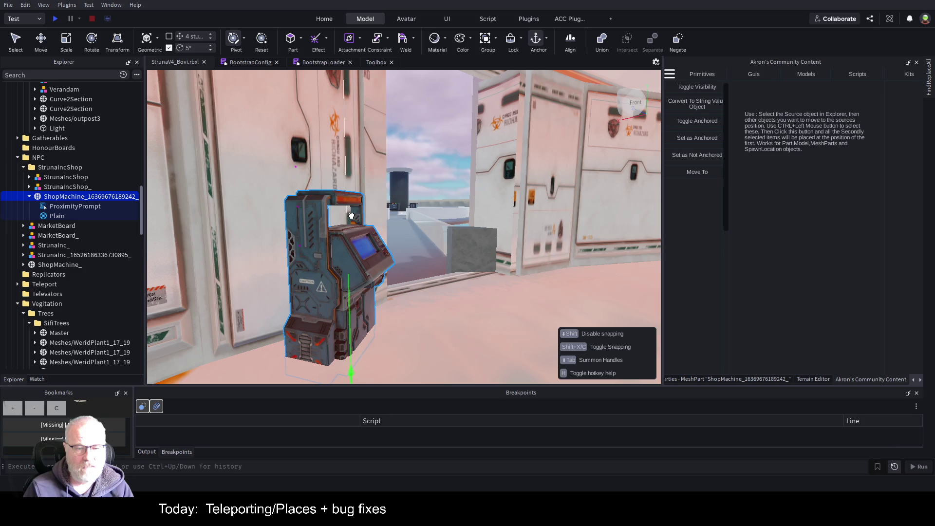
click(69, 187)
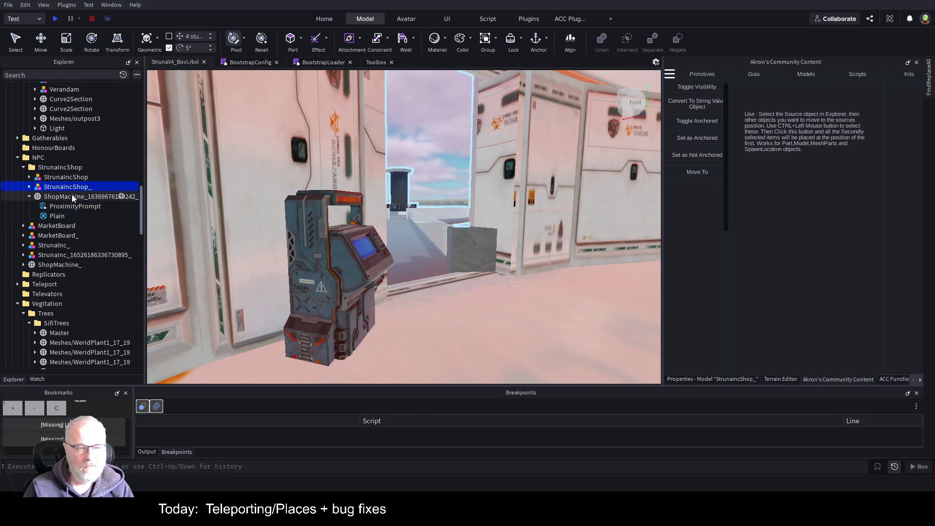
click(72, 196)
key(f)
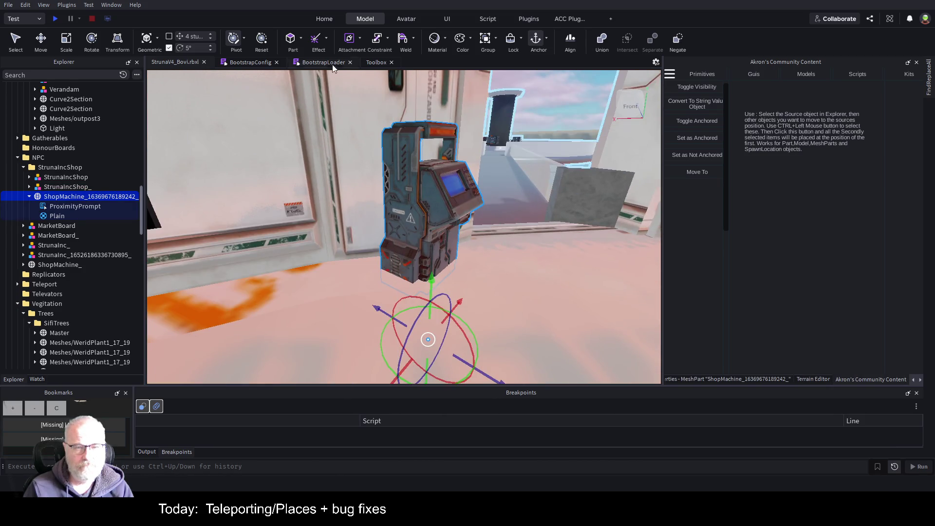
Reset the ShopMachine's pivot and move it off the pad onto the walkway ledge.
click(262, 41)
key(ctrl+2)
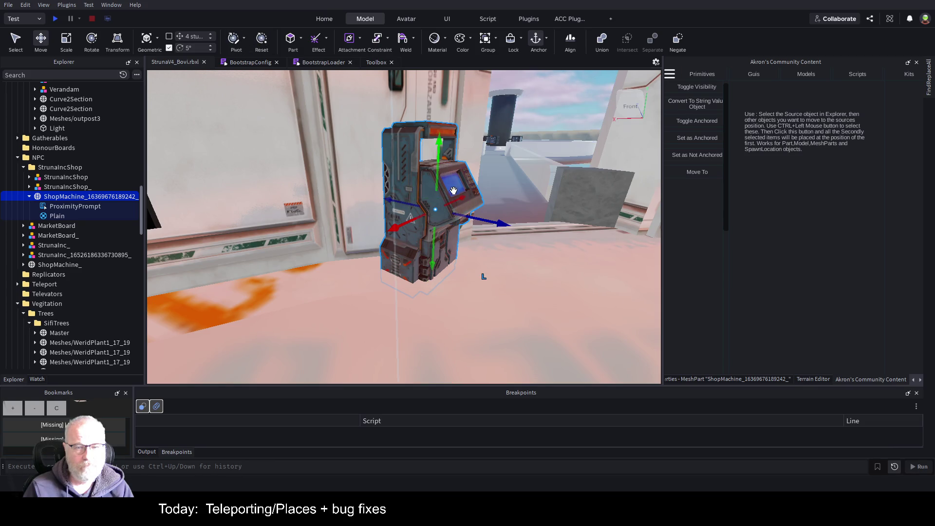
mouse_move(502, 226)
mouse_down()
mouse_move(395, 159)
mouse_move(429, 119)
mouse_move(458, 214)
mouse_move(455, 157)
mouse_move(490, 166)
mouse_move(314, 215)
mouse_move(405, 175)
mouse_move(455, 191)
mouse_up()
key(ctrl+r)
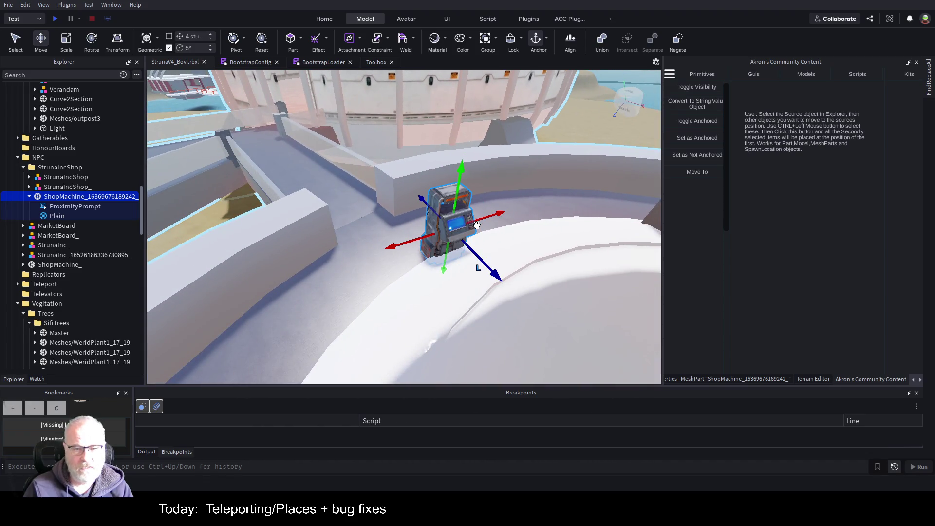
click(497, 217)
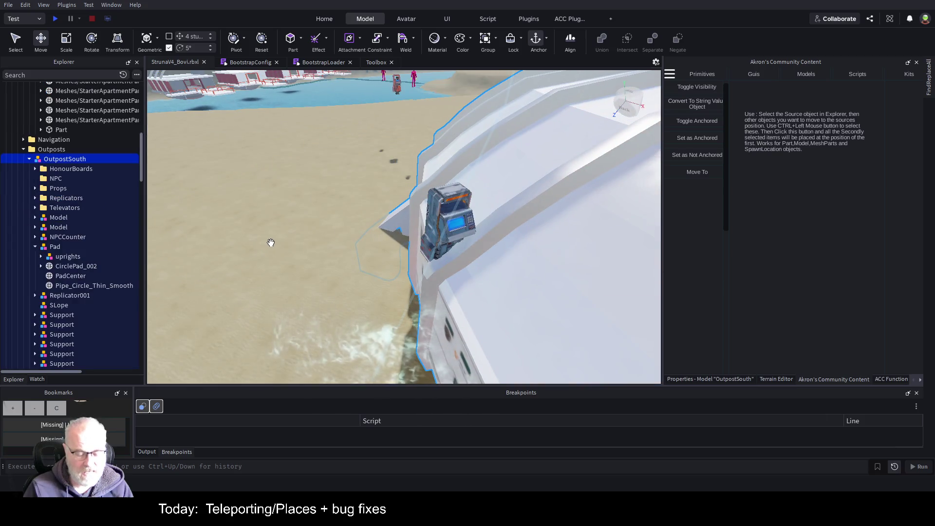
click(496, 214)
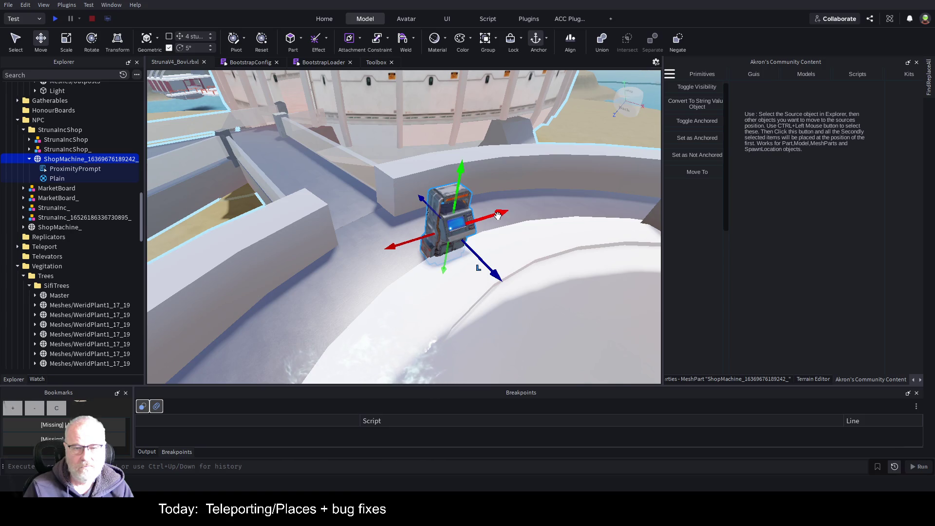
drag(497, 216, 335, 236)
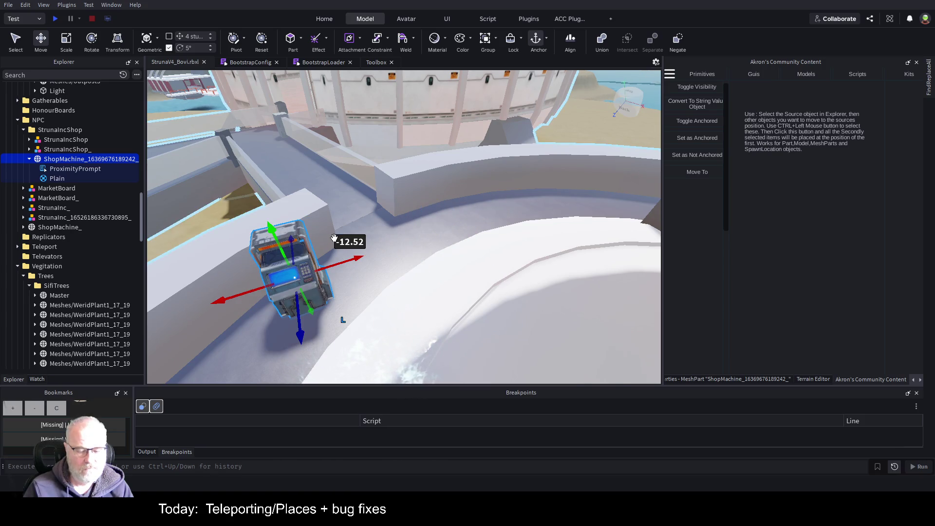
Rotate the ShopMachine 40° along the wall and nudge it against the low wall.
key(ctrl+4)
drag(334, 298, 361, 271)
key(f)
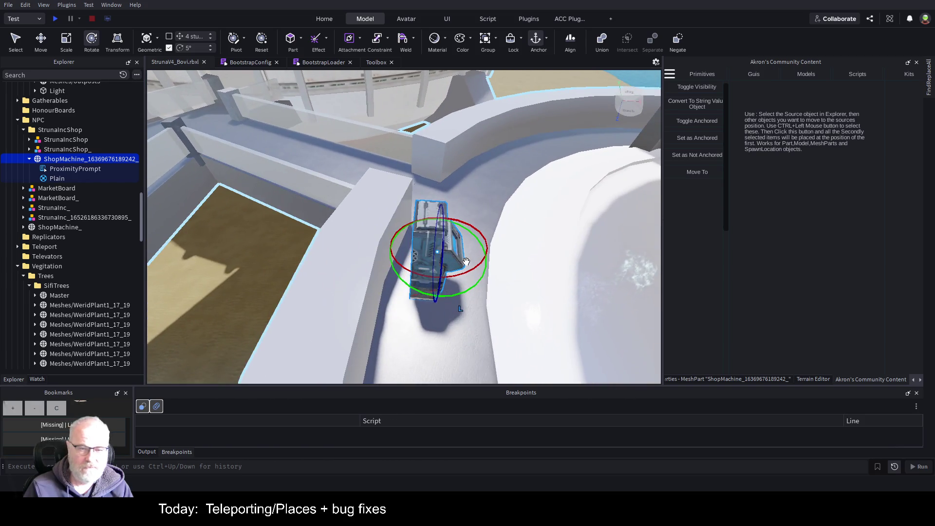
key(ctrl+2)
mouse_move(495, 256)
mouse_down()
mouse_move(485, 262)
mouse_move(495, 267)
mouse_up()
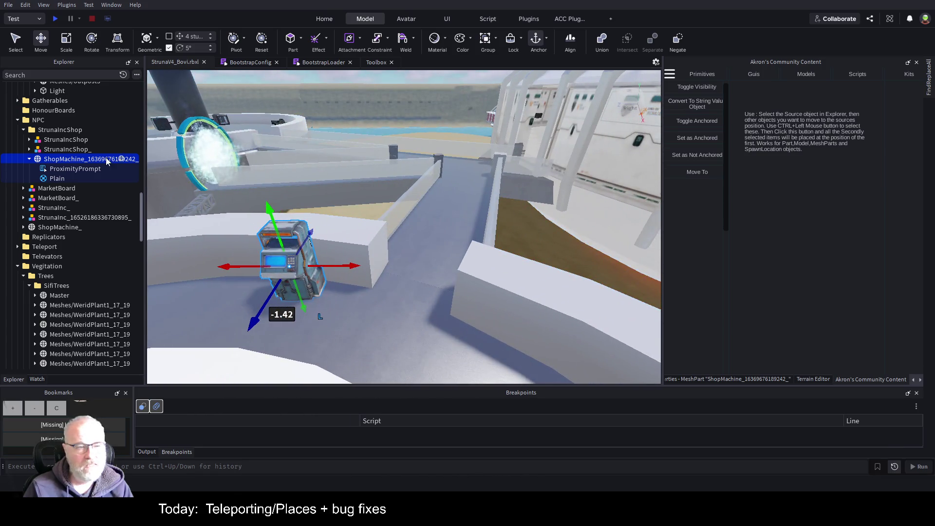
click(76, 226)
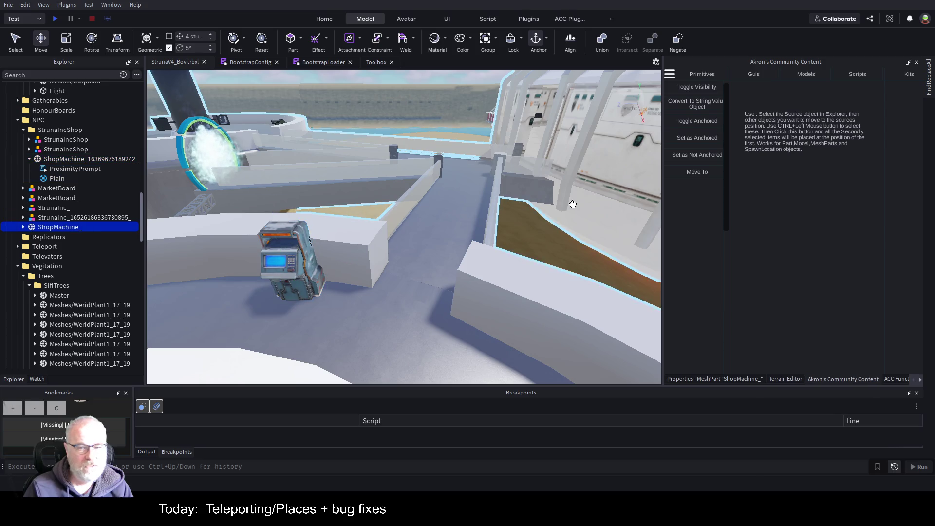
Focus ShopMachine_ and drag it off the pad toward the walkway.
key(f)
mouse_move(509, 181)
mouse_down()
mouse_move(556, 180)
mouse_move(658, 238)
mouse_move(590, 240)
mouse_move(628, 273)
mouse_up()
key(f)
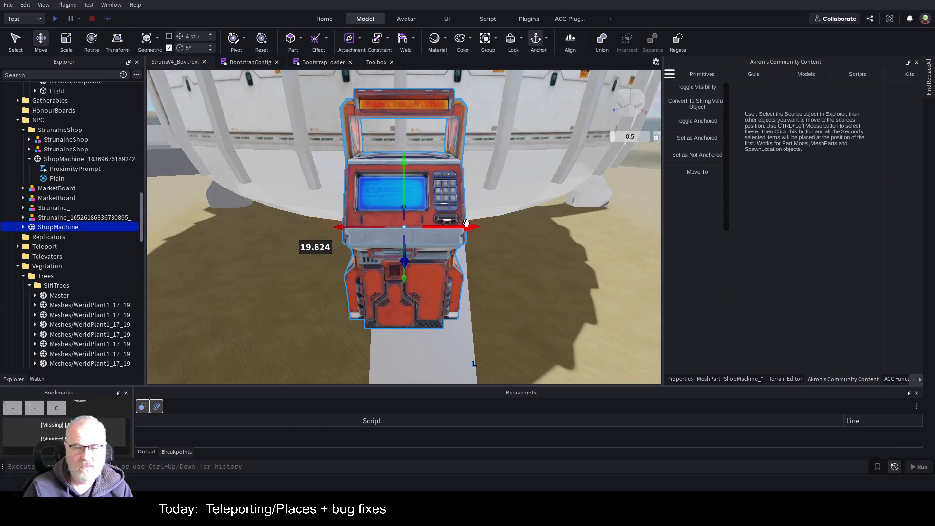
drag(466, 224, 458, 249)
click(405, 249)
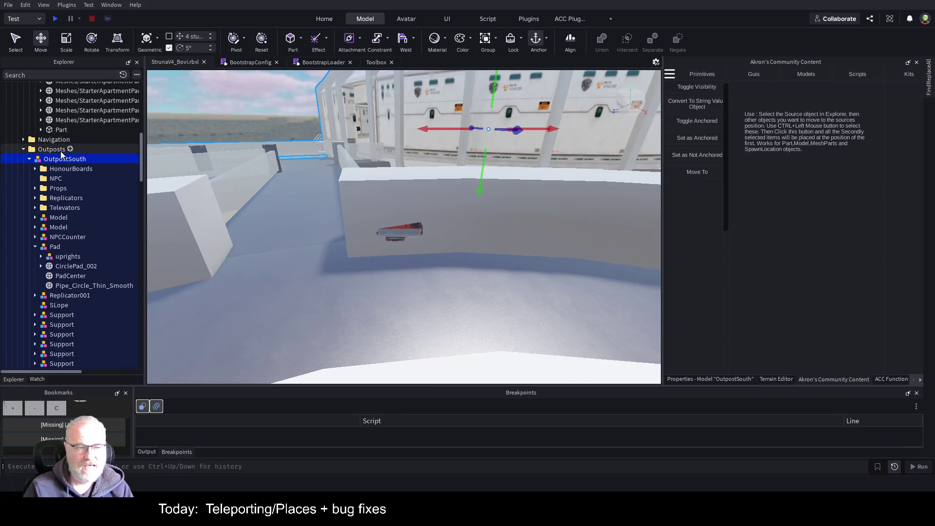
Set ShopMachine_ on the walkway floor and push it against the wall beside the blue machine.
scroll(54, 229, down, 10)
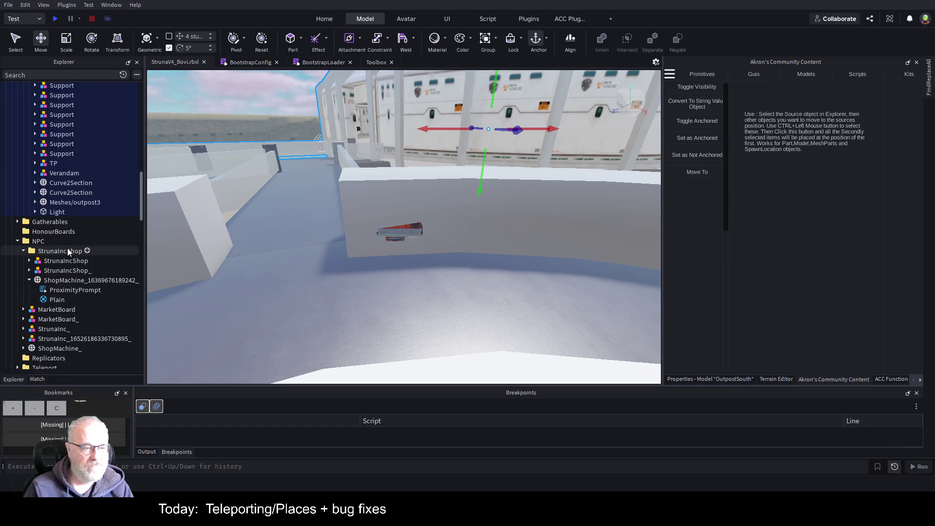
click(74, 281)
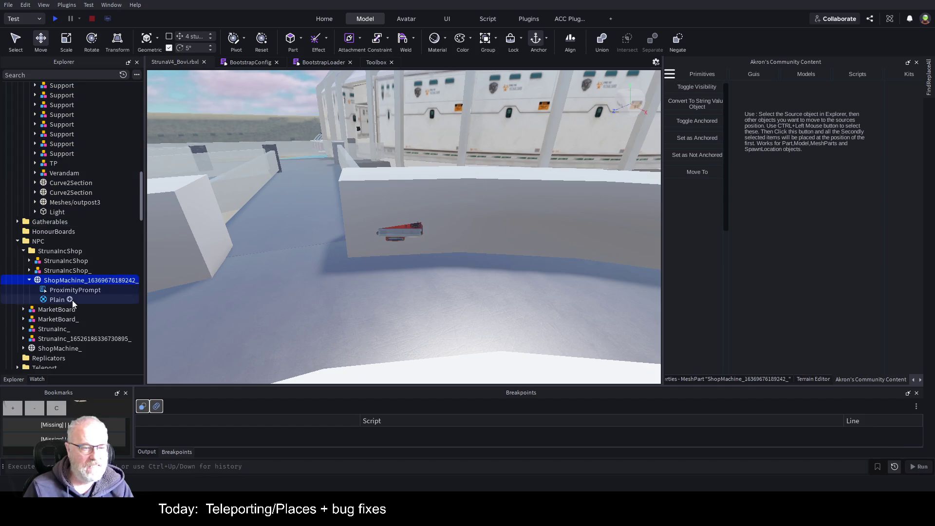
click(59, 348)
mouse_move(403, 244)
mouse_down()
mouse_move(421, 251)
mouse_move(425, 274)
mouse_up()
mouse_move(397, 231)
mouse_down()
mouse_move(408, 195)
mouse_move(425, 190)
mouse_up()
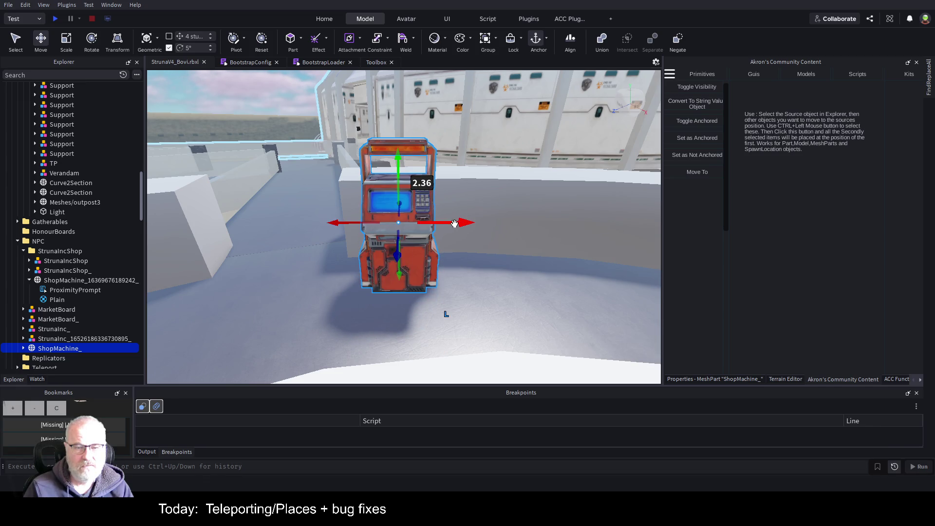
drag(454, 223, 568, 224)
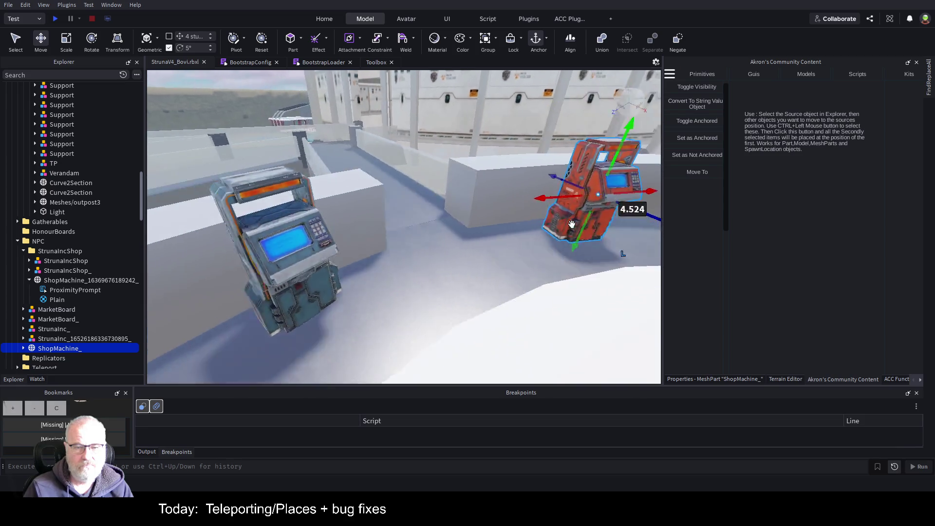
scroll(571, 224, up, 5)
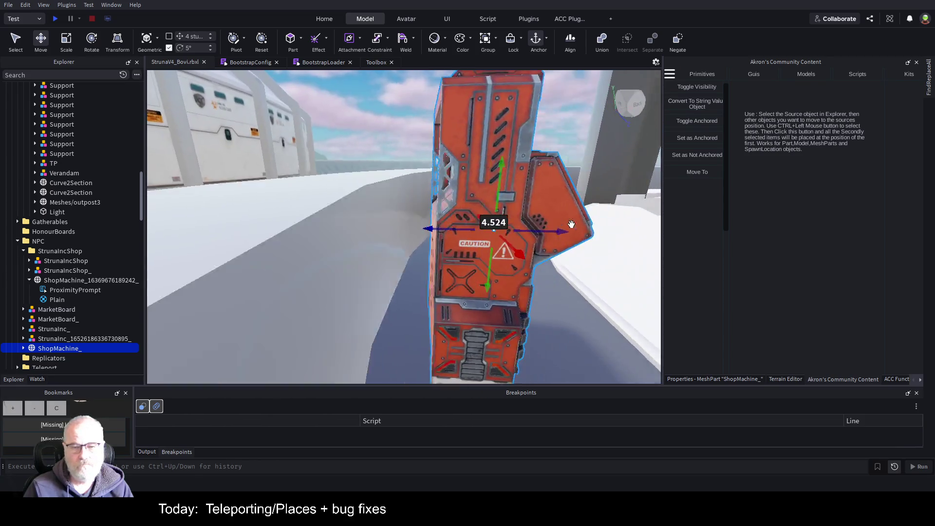
key(d)
mouse_move(513, 223)
mouse_down()
mouse_move(439, 217)
mouse_move(465, 219)
mouse_up()
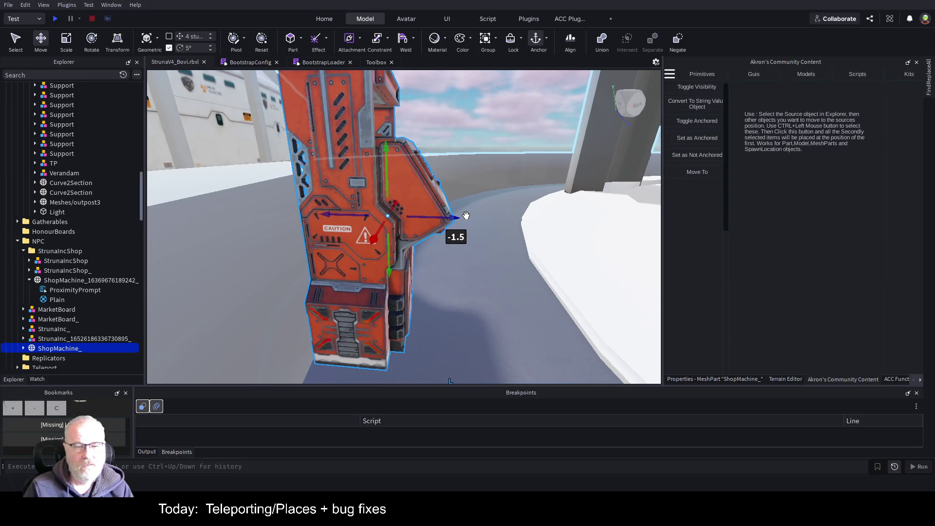